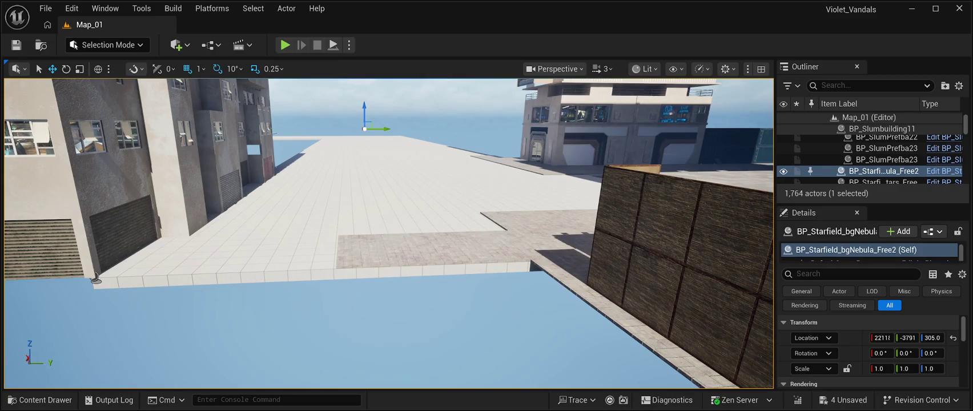
- Duplicate the paving tile beside the building and place the copy next to it
{"action": "key", "text": "w"}
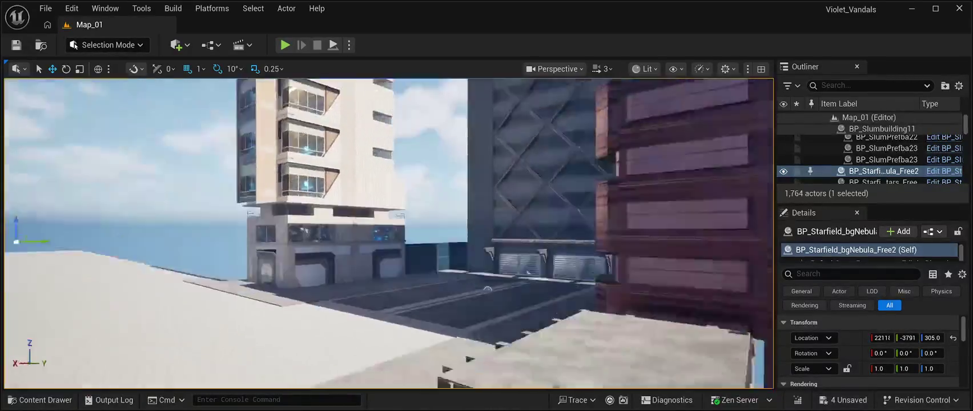
{"action": "key", "text": "d"}
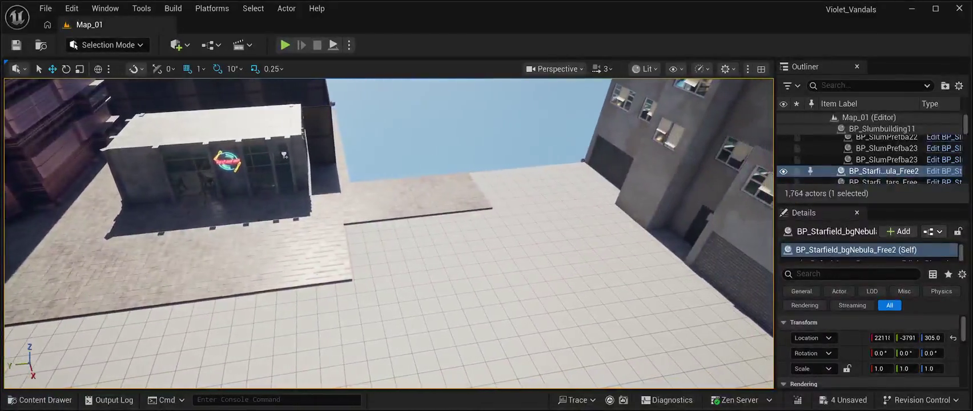
{"action": "left_click", "coordinate": [300, 257]}
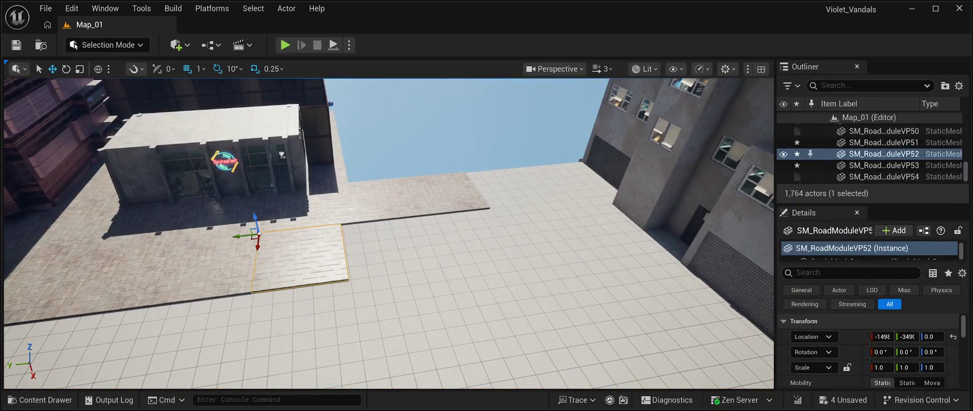
{"action": "key", "text": "ctrl+d"}
{"action": "left_click_drag", "start_coordinate": [239, 242], "coordinate": [322, 236]}
{"action": "left_click", "coordinate": [457, 143]}
{"action": "mouse_move", "coordinate": [457, 143]}
{"action": "left_mouse_down"}
{"action": "mouse_move", "coordinate": [479, 143]}
{"action": "mouse_move", "coordinate": [479, 108]}
{"action": "left_mouse_up"}
- Duplicate the original tile again, move the copy further along the strip, and select two tiles
{"action": "left_click", "coordinate": [320, 209]}
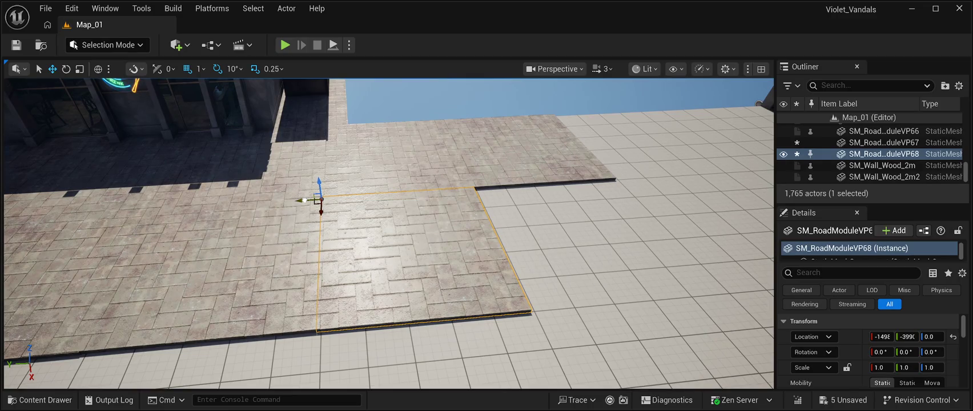
{"action": "left_click", "coordinate": [159, 210]}
{"action": "key", "text": "ctrl+d"}
{"action": "mouse_move", "coordinate": [148, 211]}
{"action": "left_mouse_down"}
{"action": "mouse_move", "coordinate": [480, 189]}
{"action": "mouse_move", "coordinate": [472, 189]}
{"action": "left_mouse_up"}
{"action": "left_click", "coordinate": [400, 234]}
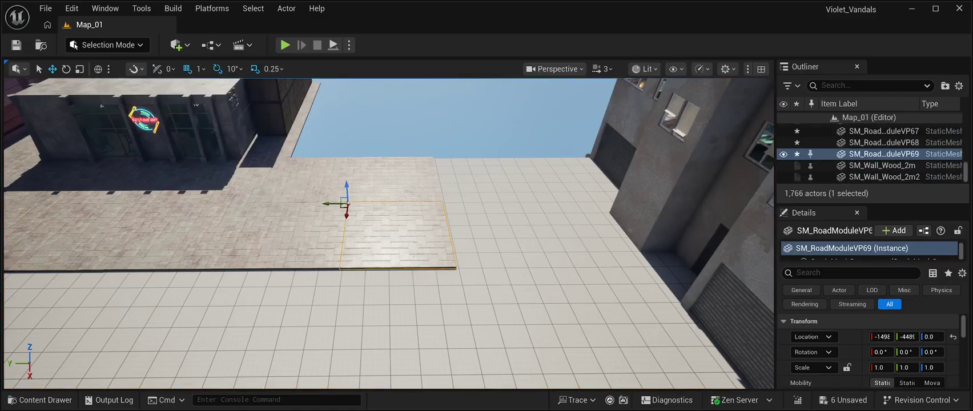
{"action": "left_click", "coordinate": [394, 178], "text": "ctrl"}
- Copy the selected tile pair along Y twice, extending the strip toward the apartment building
{"action": "mouse_move", "coordinate": [332, 159]}
{"action": "left_mouse_down", "text": "alt"}
{"action": "mouse_move", "coordinate": [424, 170]}
{"action": "mouse_move", "coordinate": [414, 170]}
{"action": "left_mouse_up", "text": "alt"}
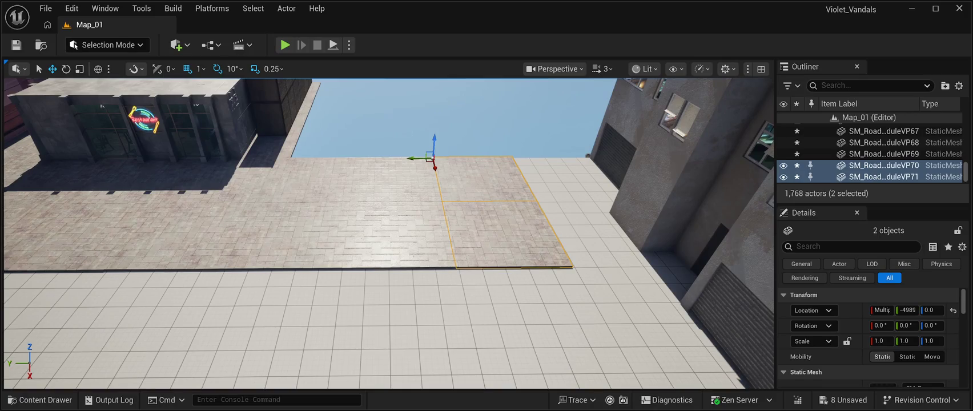
{"action": "left_click_drag", "start_coordinate": [415, 170], "coordinate": [415, 143]}
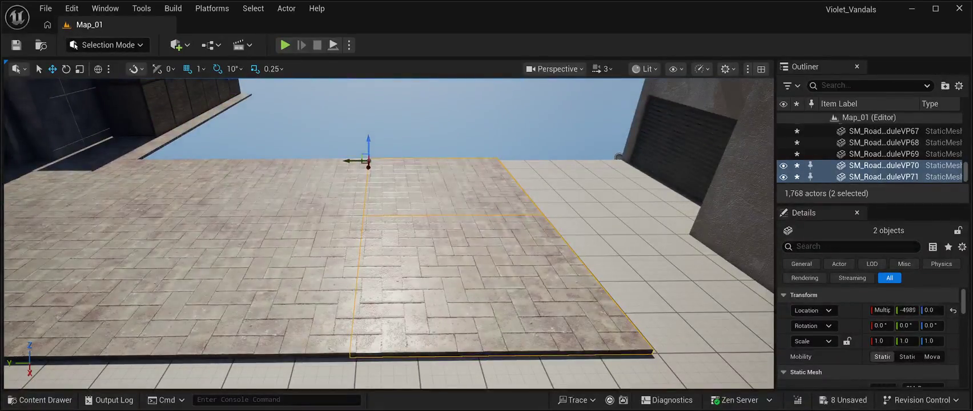
{"action": "key", "text": "ctrl+d"}
{"action": "mouse_move", "coordinate": [348, 161]}
{"action": "left_mouse_down"}
{"action": "mouse_move", "coordinate": [482, 176]}
{"action": "mouse_move", "coordinate": [473, 174]}
{"action": "mouse_move", "coordinate": [531, 155]}
{"action": "mouse_move", "coordinate": [551, 103]}
{"action": "mouse_move", "coordinate": [540, 166]}
{"action": "mouse_move", "coordinate": [464, 172]}
{"action": "left_mouse_up"}
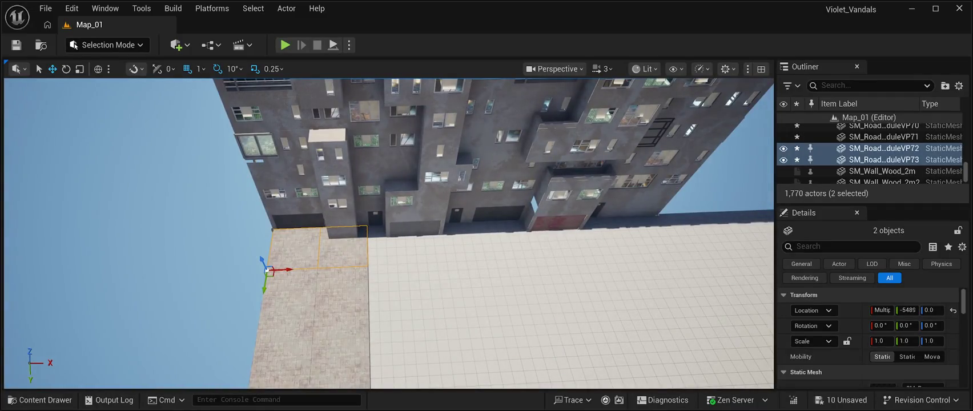
- Select four road tiles, shift them along X, and copy the block alongside
{"action": "left_click", "coordinate": [343, 288]}
{"action": "left_click", "coordinate": [340, 246], "text": "ctrl"}
{"action": "left_click", "coordinate": [285, 246], "text": "ctrl"}
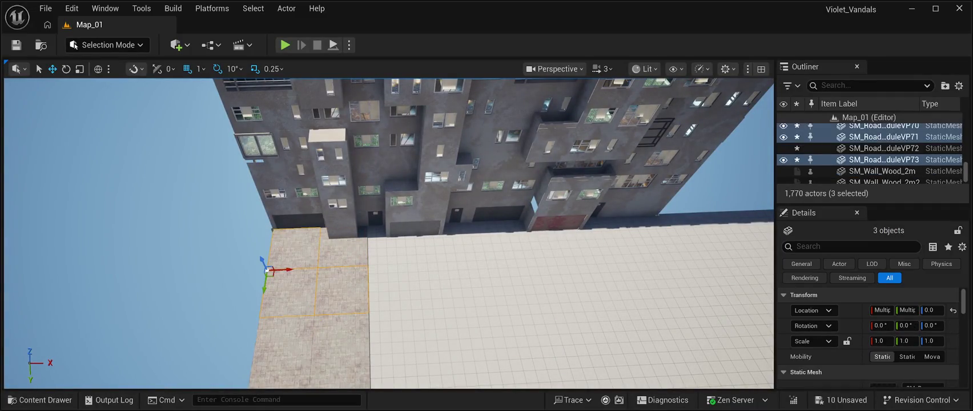
{"action": "left_click", "coordinate": [286, 294], "text": "ctrl"}
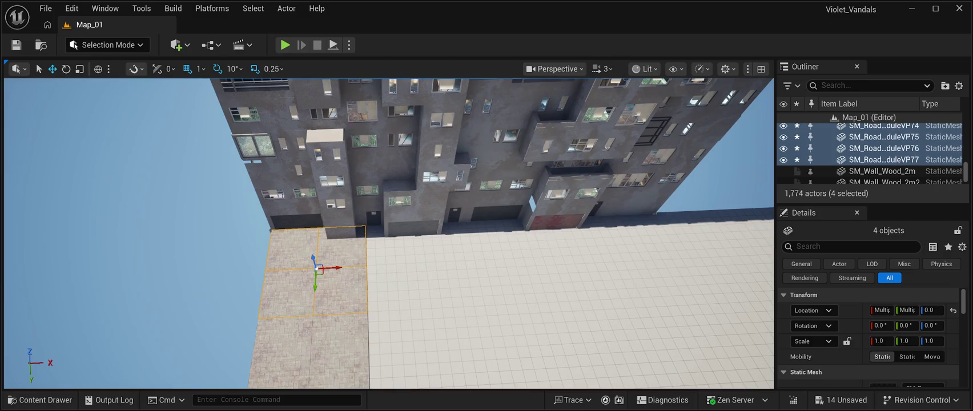
{"action": "left_click_drag", "start_coordinate": [337, 266], "coordinate": [441, 281]}
{"action": "left_click_drag", "start_coordinate": [441, 281], "coordinate": [539, 264]}
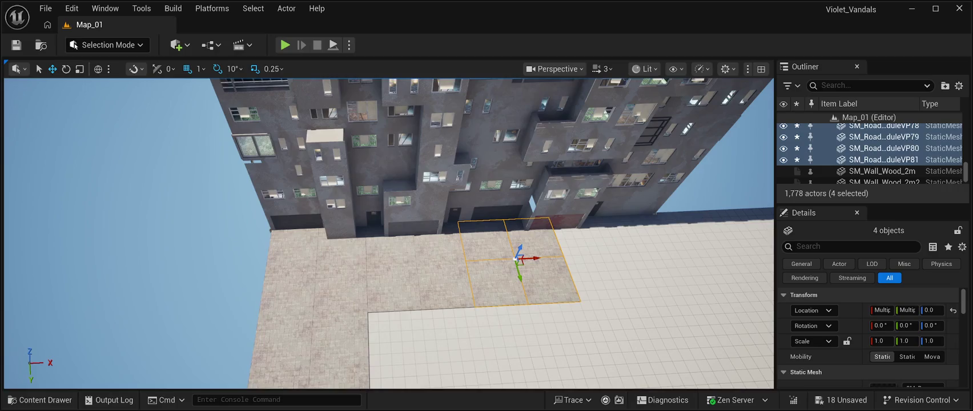
{"action": "mouse_move", "coordinate": [444, 258]}
{"action": "left_mouse_down"}
{"action": "mouse_move", "coordinate": [552, 258]}
{"action": "mouse_move", "coordinate": [542, 258]}
{"action": "left_mouse_up"}
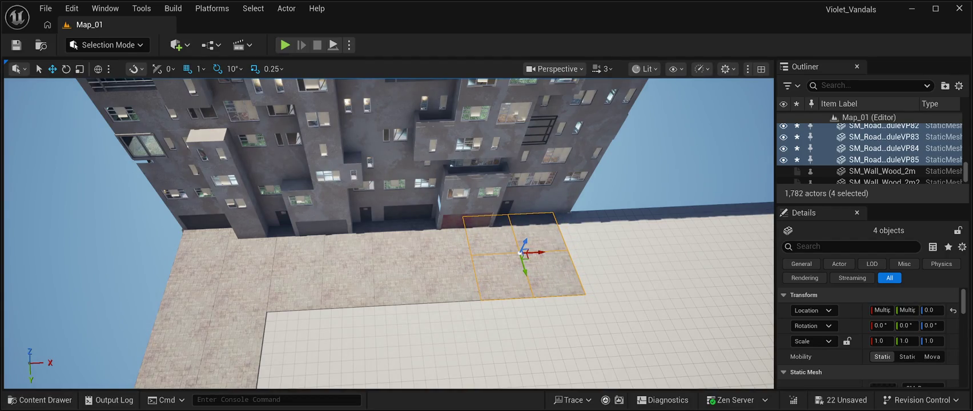
- Nudge a single tile along X to close the gap and align it
{"action": "left_click", "coordinate": [345, 283]}
{"action": "left_click_drag", "start_coordinate": [343, 308], "coordinate": [341, 308]}
{"action": "left_click_drag", "start_coordinate": [400, 257], "coordinate": [320, 194]}
{"action": "left_click", "coordinate": [411, 297]}
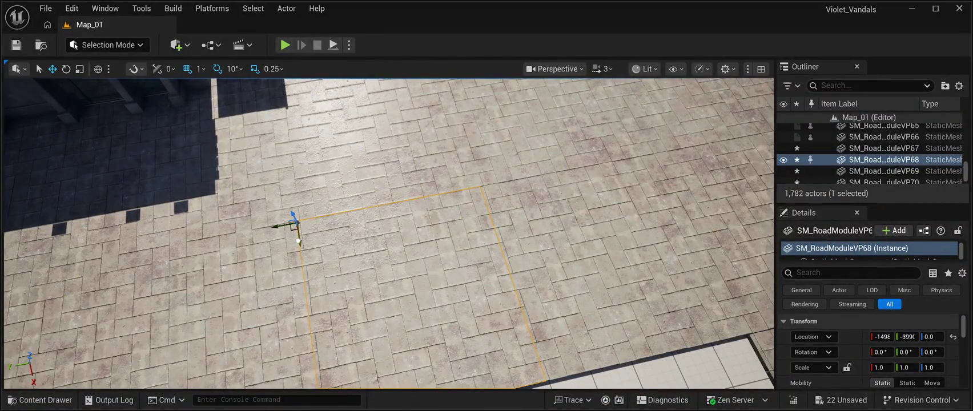
- Nudge the neighbouring tile and the tile to its right along X until their edges meet
{"action": "mouse_move", "coordinate": [399, 257]}
{"action": "left_mouse_down"}
{"action": "mouse_move", "coordinate": [390, 301]}
{"action": "mouse_move", "coordinate": [360, 291]}
{"action": "left_mouse_up"}
{"action": "left_click", "coordinate": [300, 245]}
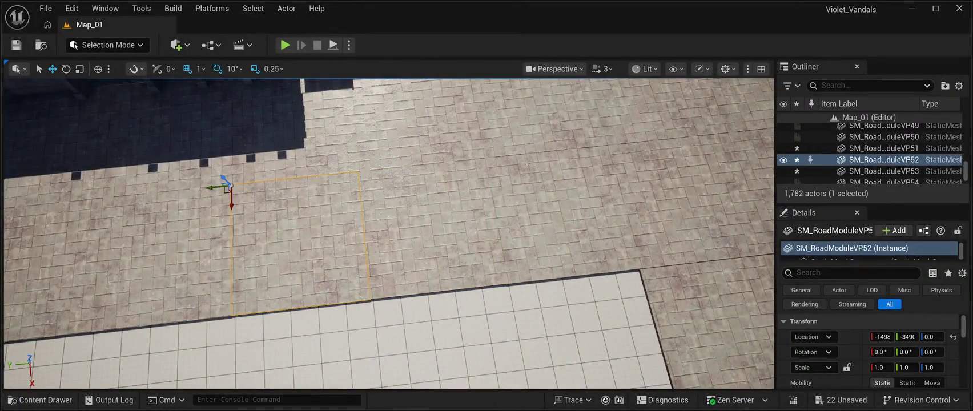
{"action": "mouse_move", "coordinate": [300, 246]}
{"action": "left_mouse_down"}
{"action": "mouse_move", "coordinate": [309, 251]}
{"action": "mouse_move", "coordinate": [285, 251]}
{"action": "left_mouse_up"}
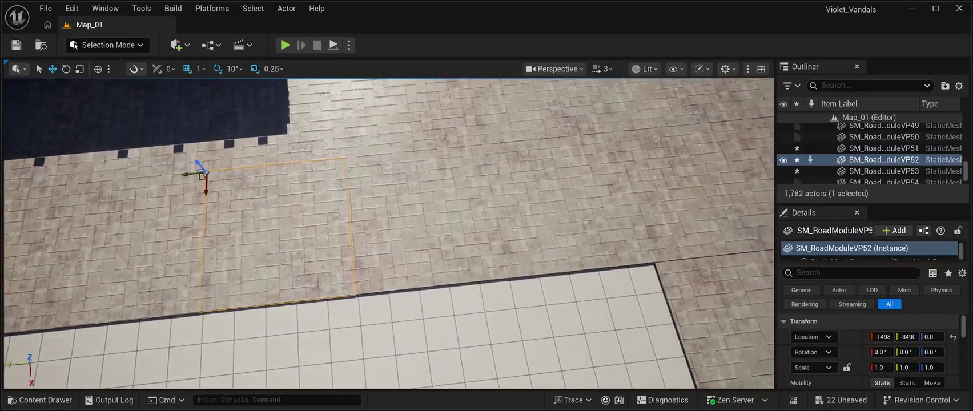
{"action": "left_click", "coordinate": [422, 222]}
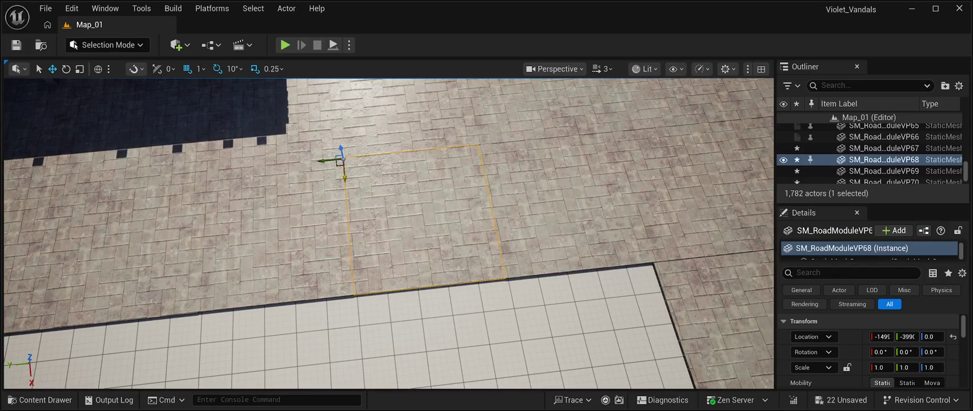
{"action": "left_click_drag", "start_coordinate": [345, 175], "coordinate": [349, 177]}
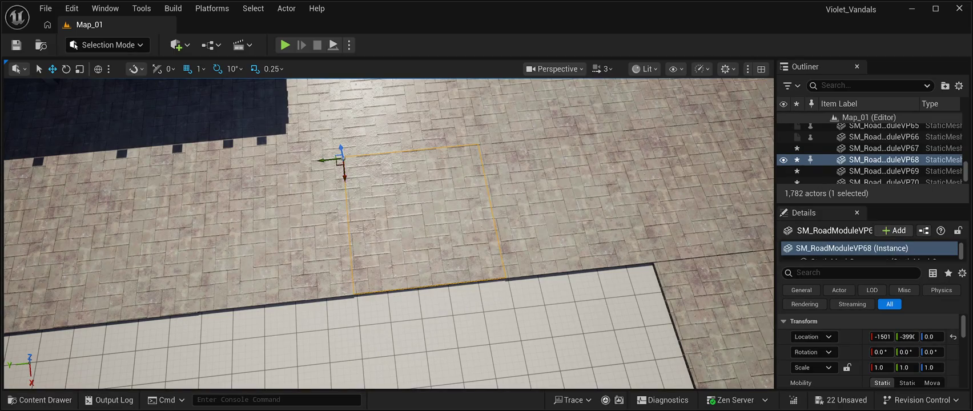
{"action": "left_click", "coordinate": [566, 206]}
{"action": "left_click_drag", "start_coordinate": [483, 166], "coordinate": [482, 163]}
{"action": "left_click", "coordinate": [422, 220]}
{"action": "left_click_drag", "start_coordinate": [346, 176], "coordinate": [345, 177]}
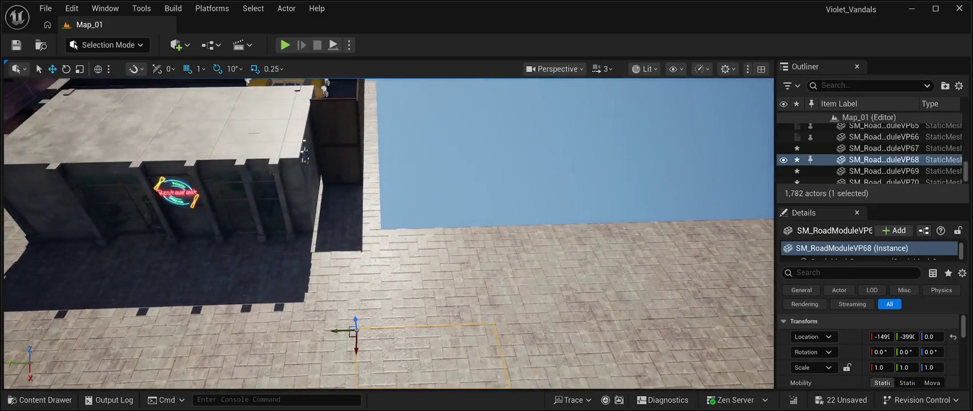
{"action": "left_click", "coordinate": [564, 152]}
- Align the tile at the paved area's edge along X, then check tiles nearer the buildings
{"action": "key", "text": "w"}
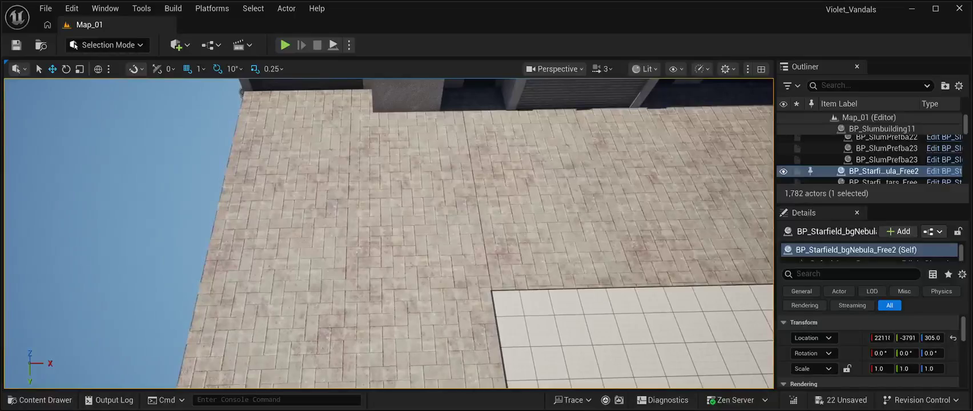
{"action": "left_click", "coordinate": [409, 290]}
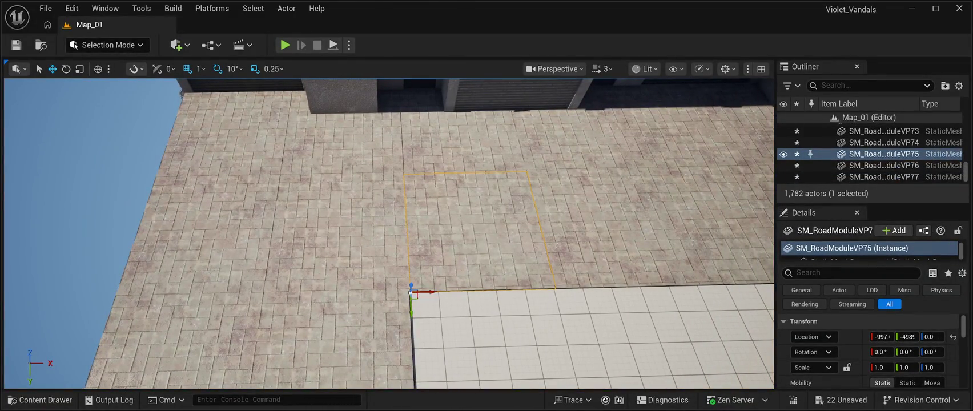
{"action": "left_click", "coordinate": [423, 168]}
{"action": "left_click_drag", "start_coordinate": [425, 175], "coordinate": [424, 175]}
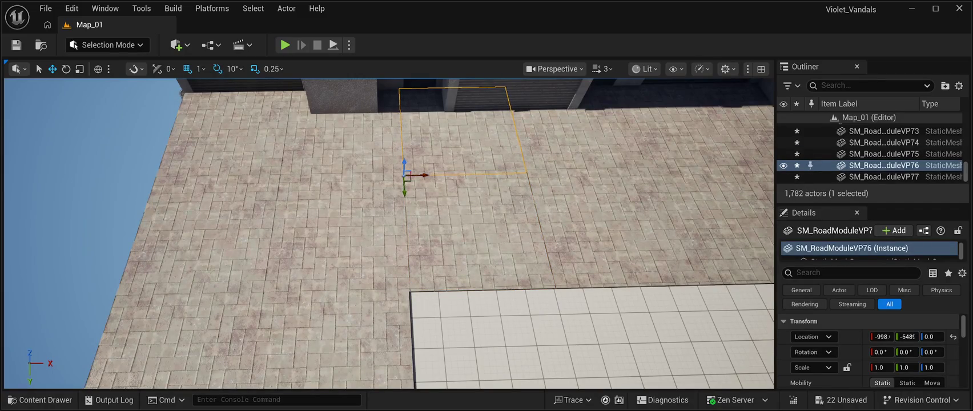
{"action": "left_click", "coordinate": [493, 292]}
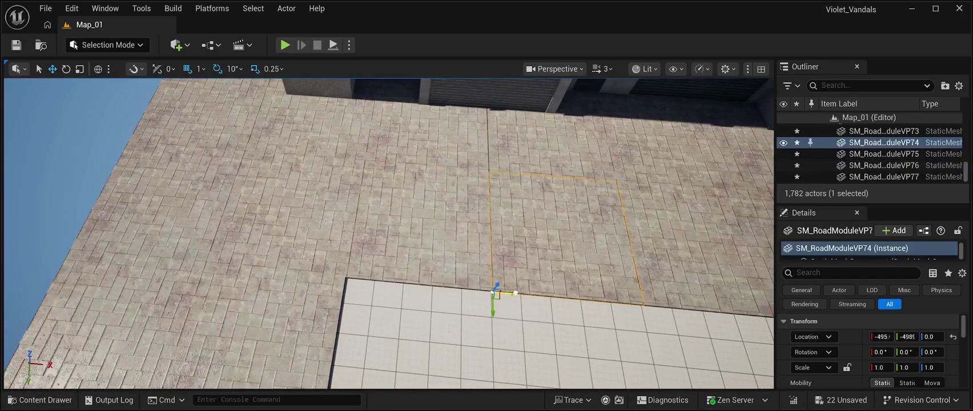
{"action": "left_click", "coordinate": [490, 171]}
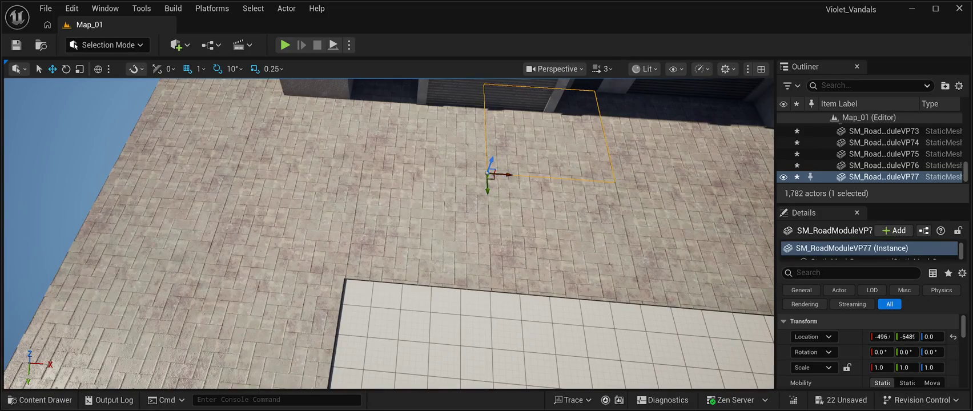
{"action": "left_click_drag", "start_coordinate": [489, 171], "coordinate": [492, 132]}
{"action": "left_click", "coordinate": [383, 228]}
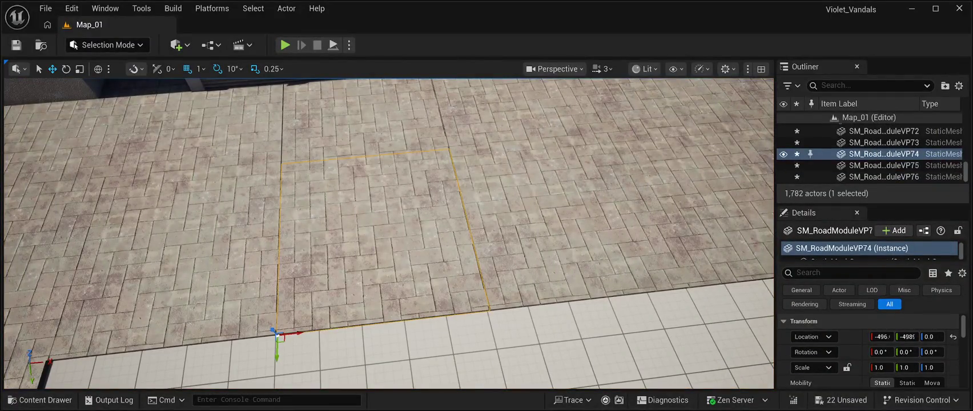
{"action": "left_click_drag", "start_coordinate": [383, 229], "coordinate": [465, 178]}
{"action": "left_click", "coordinate": [354, 166]}
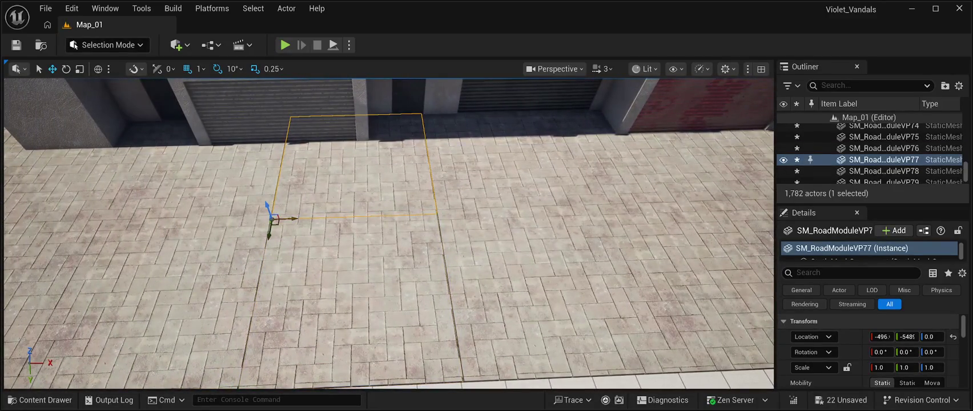
- Adjust X positions of tiles in the row, nudging VP78 to close its seam
{"action": "key", "text": "ctrl+z"}
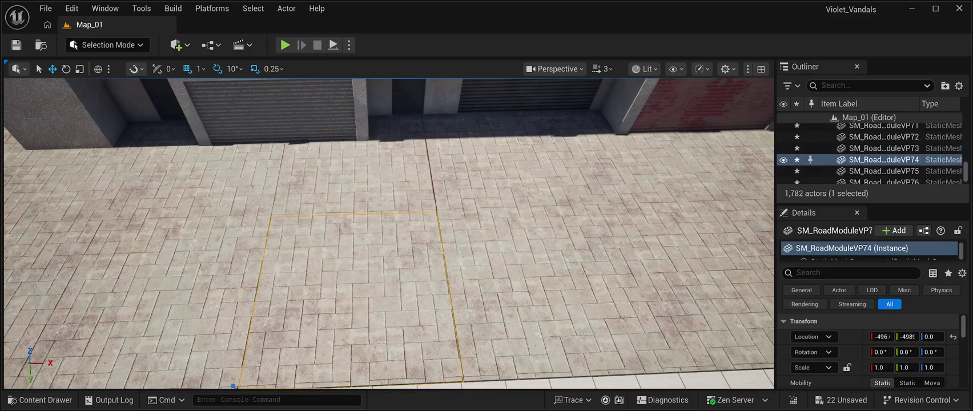
{"action": "key", "text": "ctrl+z"}
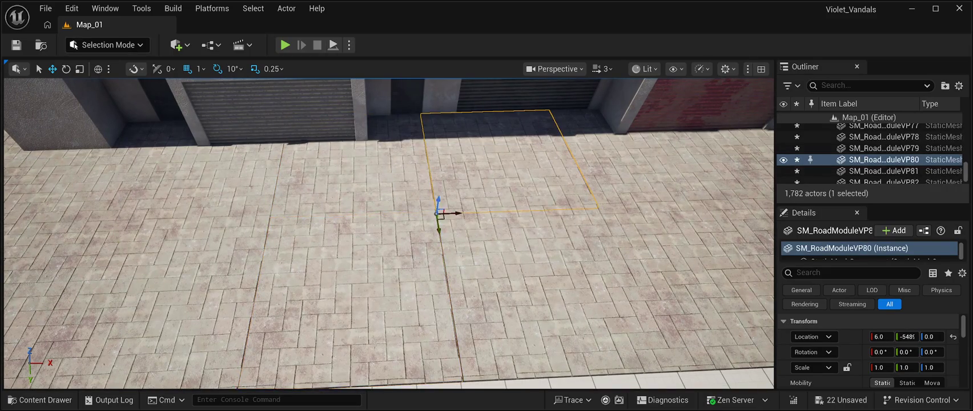
{"action": "key", "text": "ctrl+z"}
{"action": "key", "text": "ctrl+z"}
{"action": "scroll", "coordinate": [457, 214], "scroll_direction": "down", "scroll_amount": 3}
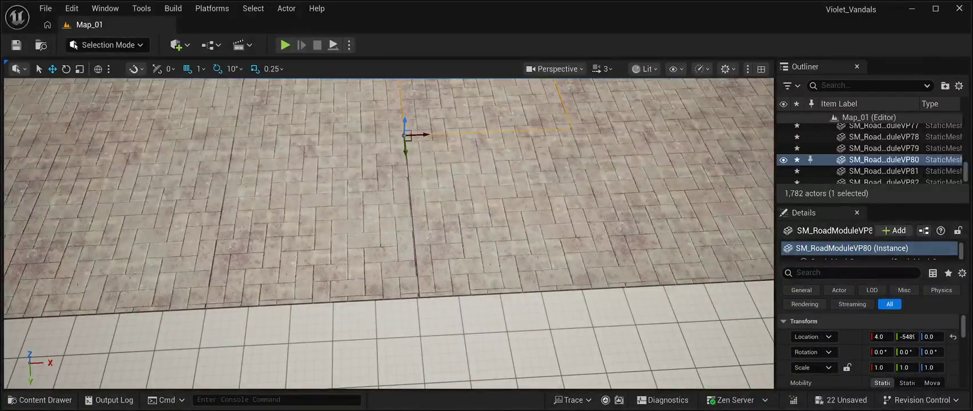
{"action": "key", "text": "ctrl+z"}
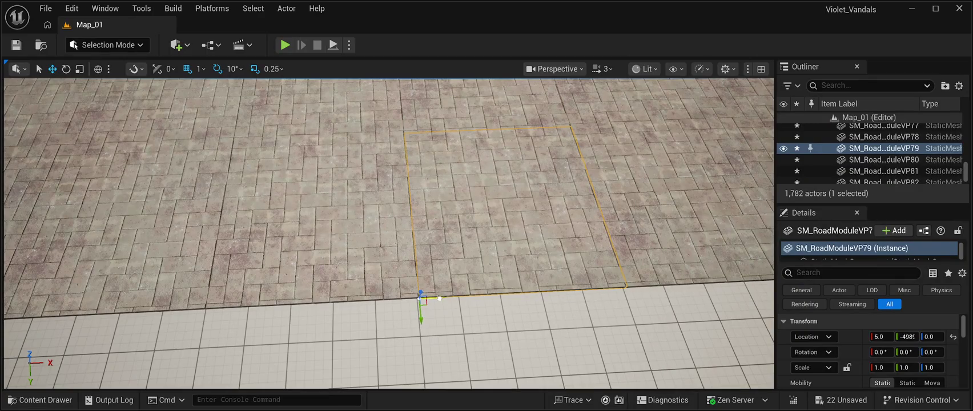
{"action": "key", "text": "ctrl+z"}
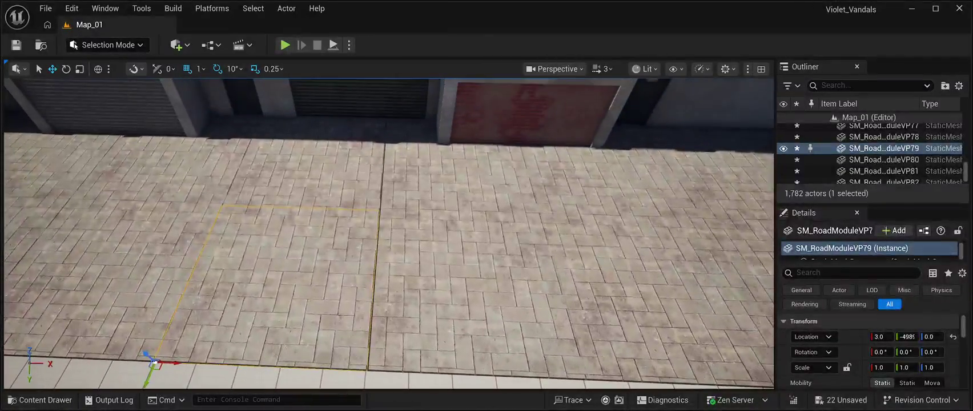
{"action": "key", "text": "ctrl+z"}
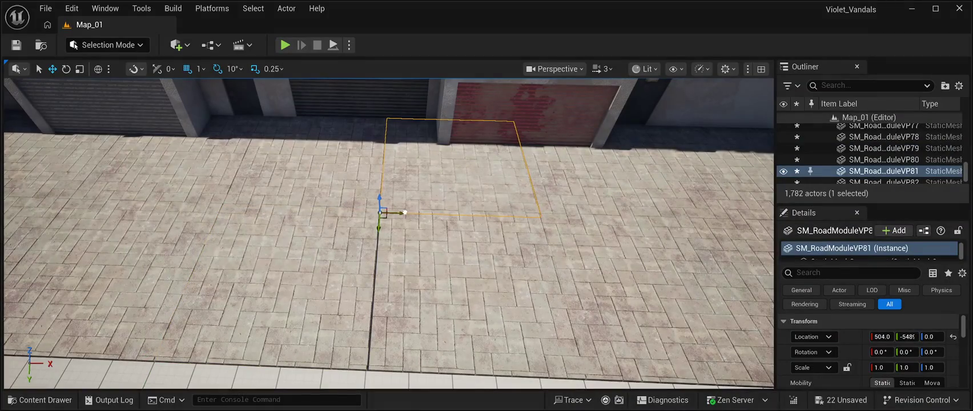
{"action": "key", "text": "ctrl+z"}
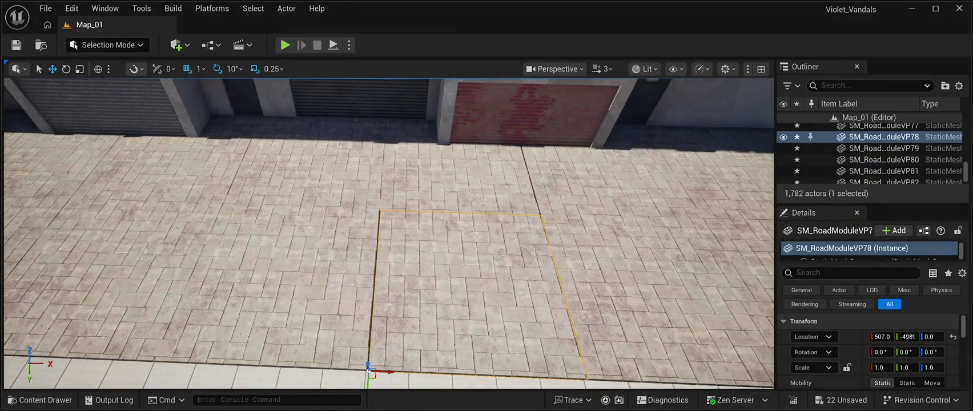
{"action": "key", "text": "ctrl+z"}
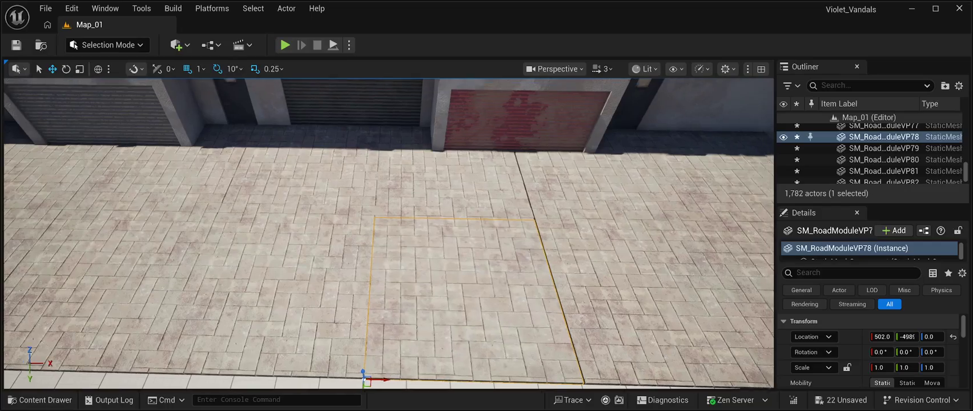
- Nudge tiles VP84, VP83 and VP82 along X into line with their neighbours
{"action": "key", "text": "ctrl+z"}
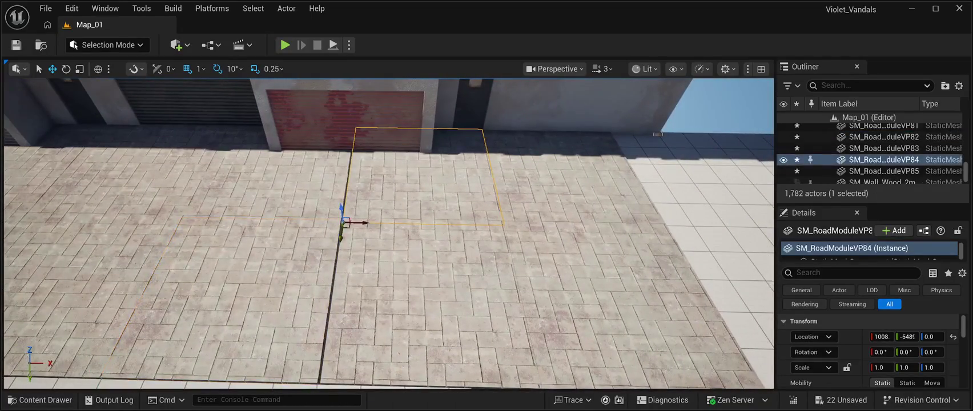
{"action": "key", "text": "ctrl+z"}
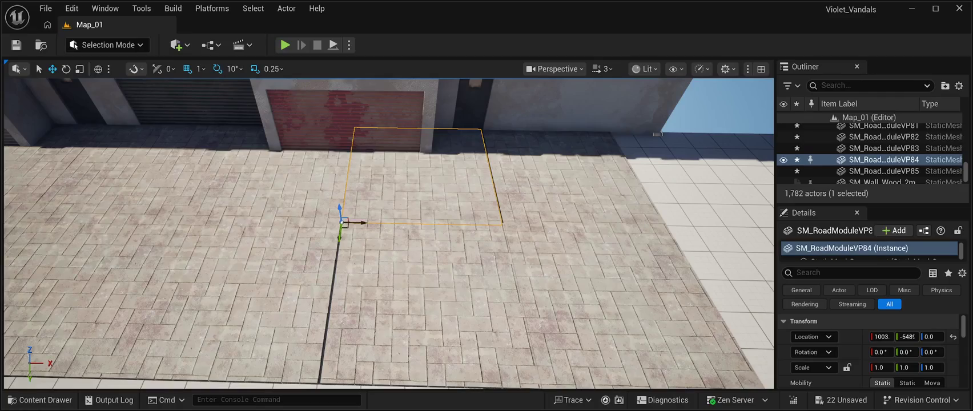
{"action": "key", "text": "ctrl+z"}
{"action": "key", "text": "ctrl+z"}
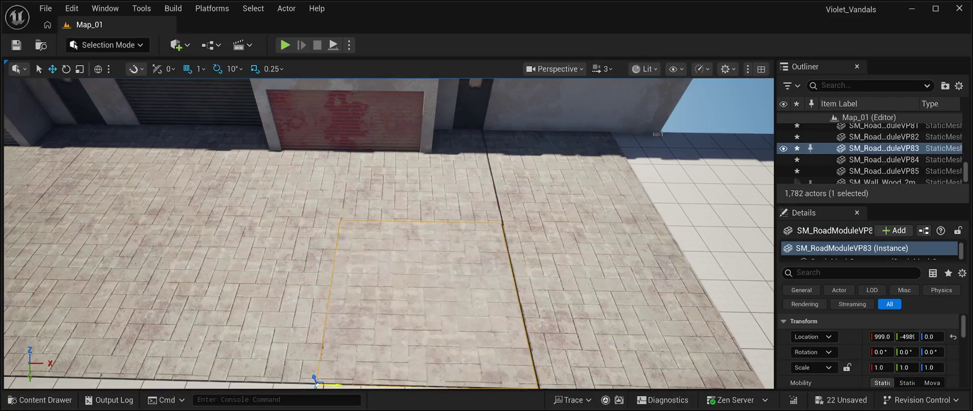
{"action": "key", "text": "ctrl+z"}
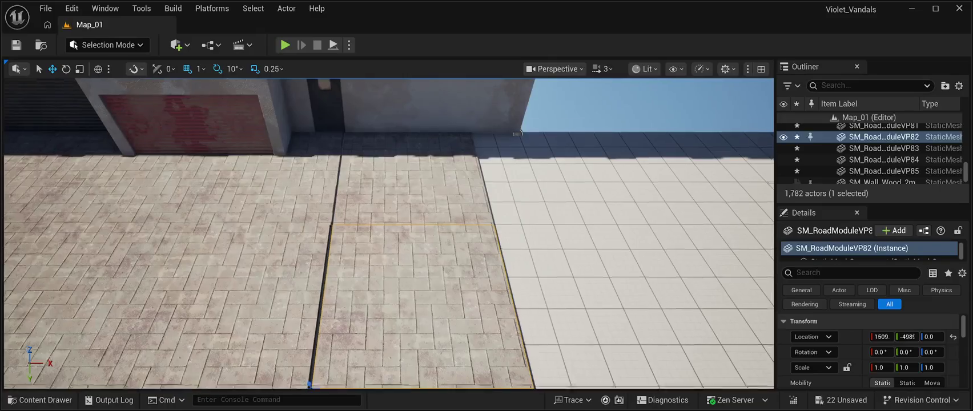
{"action": "key", "text": "f"}
{"action": "key", "text": "ctrl+z"}
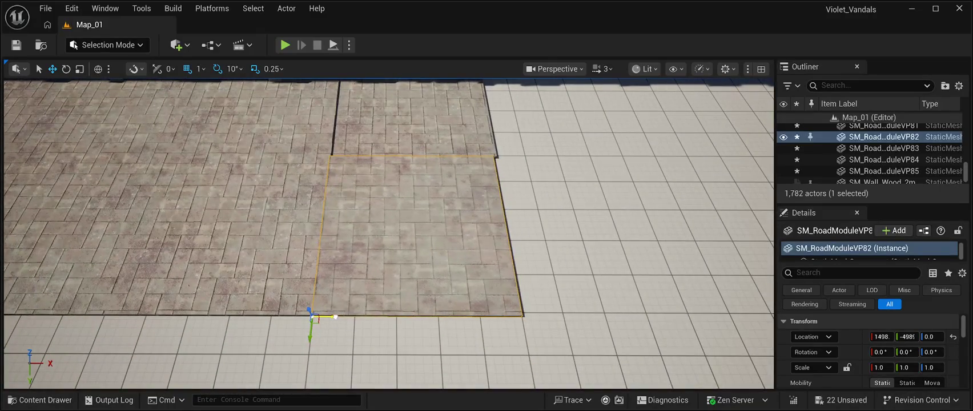
{"action": "key", "text": "ctrl+z"}
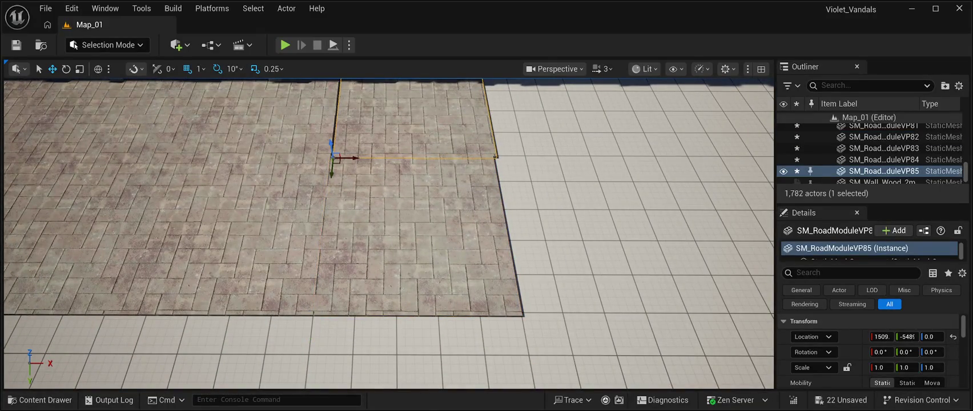
- Shift tile VP85 along X to about 1500
{"action": "left_click_drag", "start_coordinate": [356, 157], "coordinate": [353, 156]}
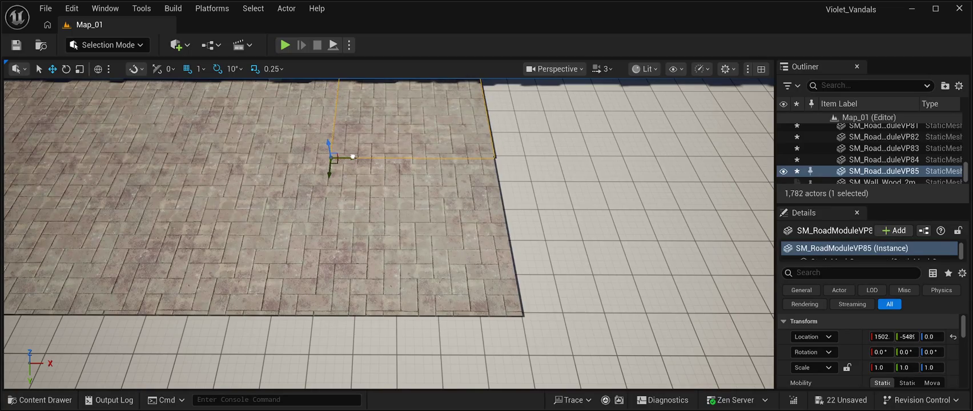
{"action": "left_click_drag", "start_coordinate": [417, 188], "coordinate": [417, 161]}
{"action": "left_click_drag", "start_coordinate": [343, 198], "coordinate": [342, 197]}
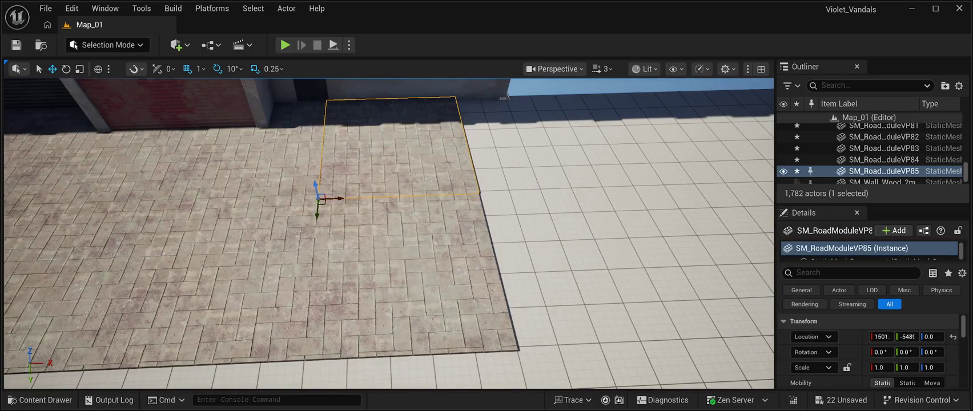
- Shift tile VP82 to about X 1501 and verify its alignment
{"action": "left_click", "coordinate": [342, 197]}
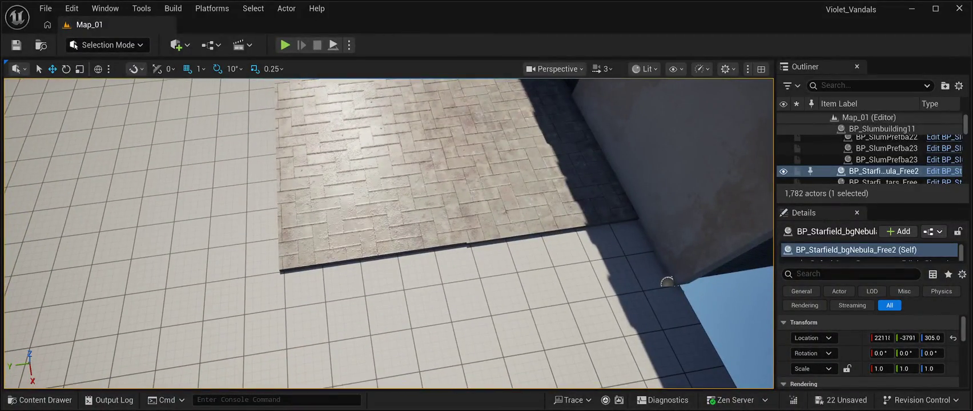
{"action": "left_click", "coordinate": [354, 195]}
{"action": "left_click_drag", "start_coordinate": [276, 143], "coordinate": [277, 147]}
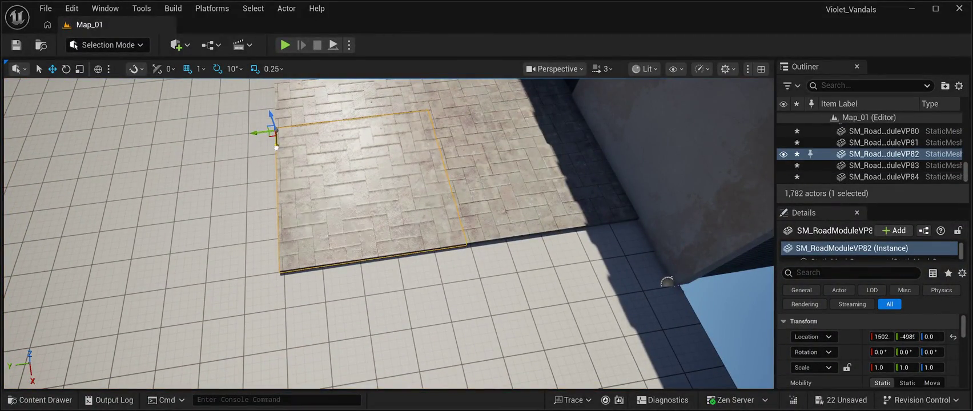
{"action": "key", "text": "ctrl+z"}
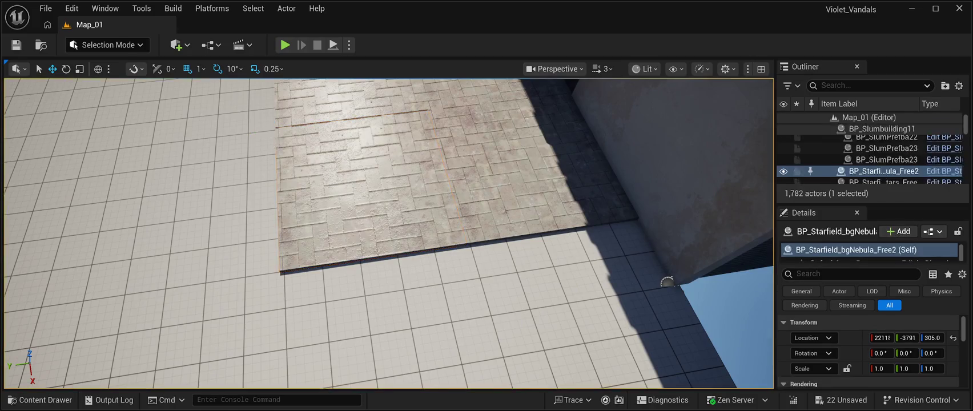
{"action": "key", "text": "f"}
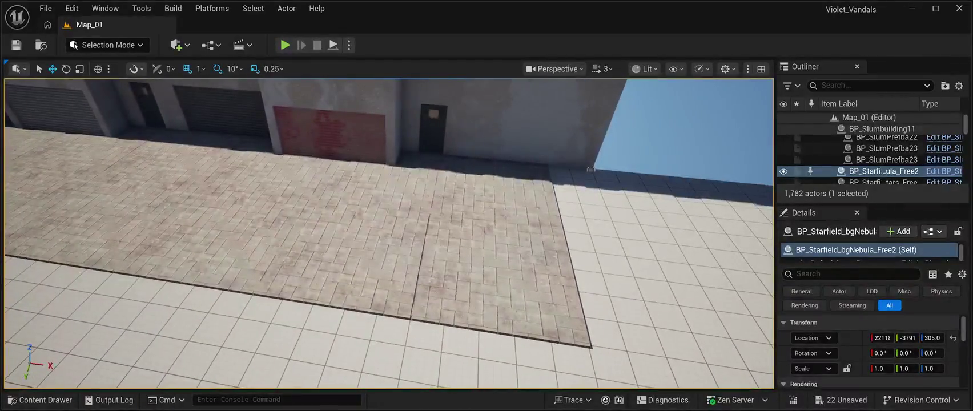
{"action": "key", "text": "ctrl+y"}
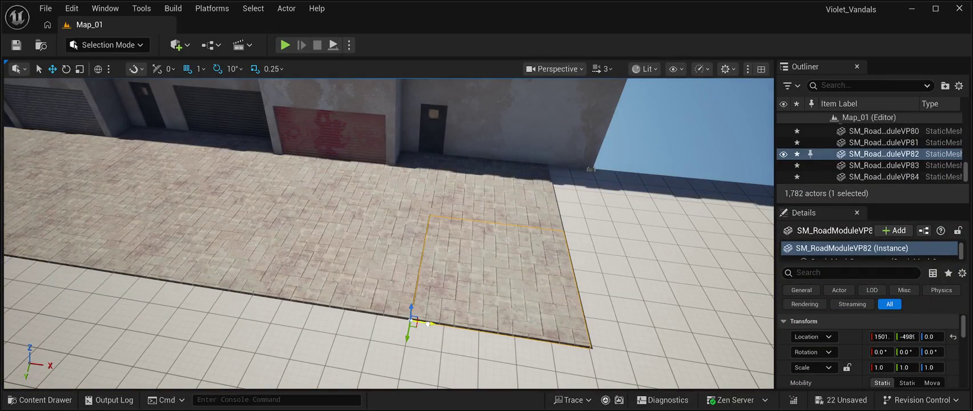
- Check the Floor2 slab and tile VP85, then save all changes to Map_01
{"action": "left_click", "coordinate": [428, 325]}
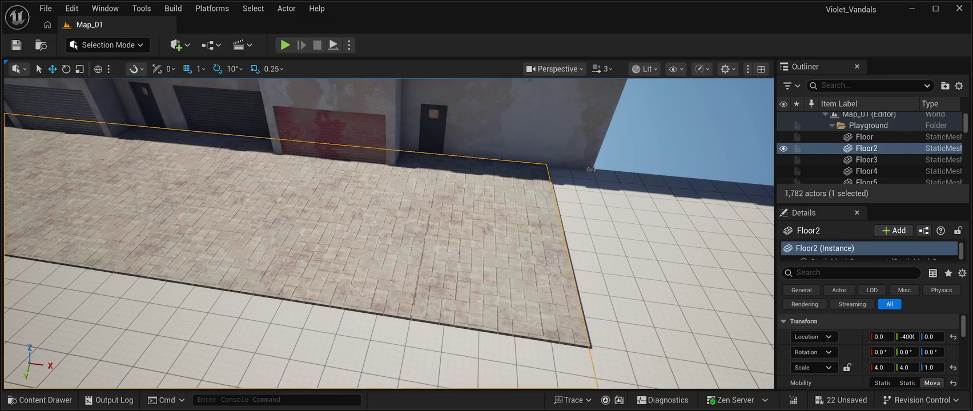
{"action": "key", "text": "ctrl+z"}
{"action": "key", "text": "ctrl+z"}
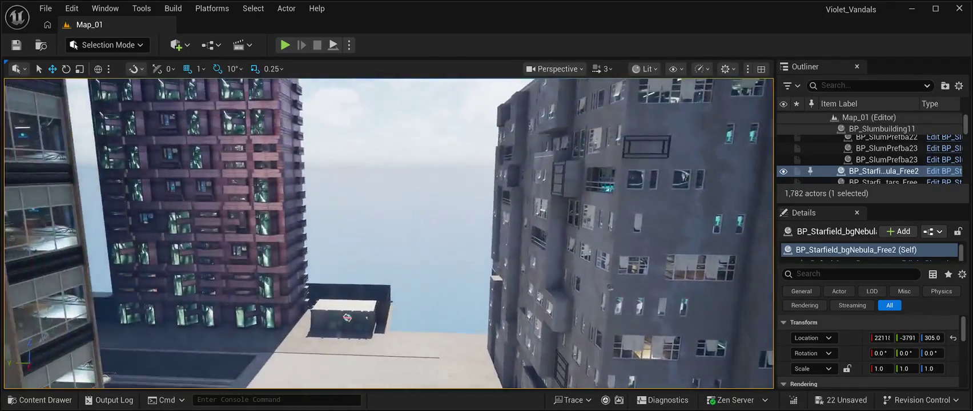
{"action": "left_click", "coordinate": [16, 44]}
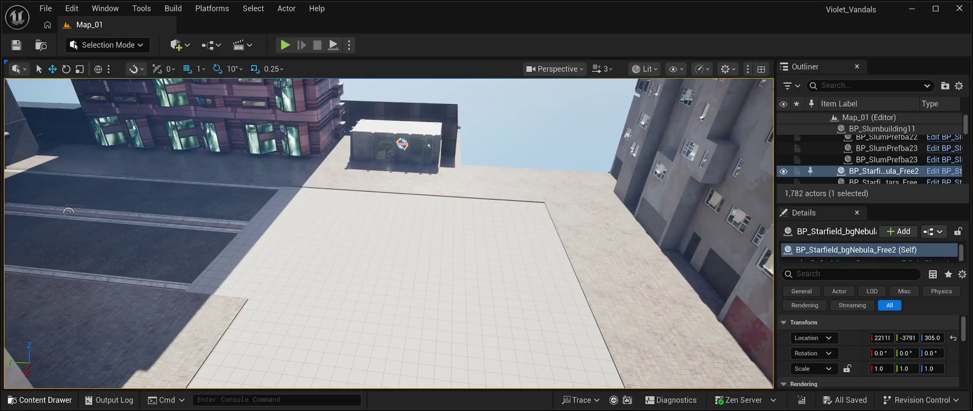
{"action": "left_click", "coordinate": [40, 399]}
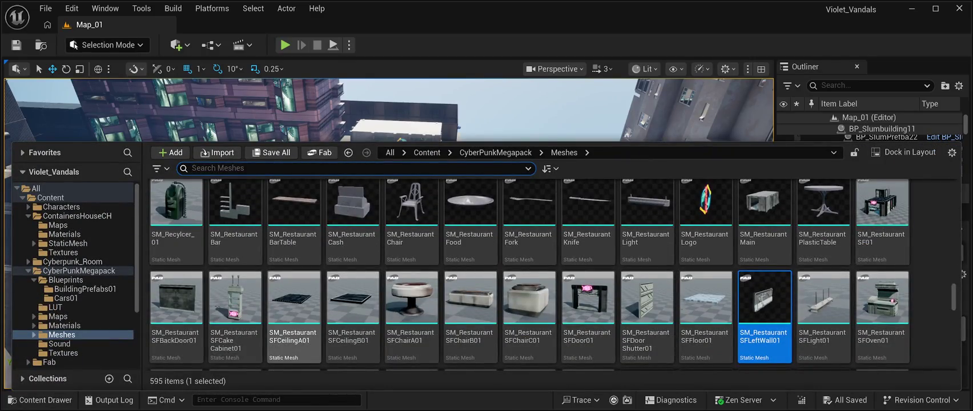
- Scroll the CyberPunkMegapack Meshes grid to the SM_Road assets and pick the SM_Road04 corner
{"action": "scroll", "coordinate": [528, 274], "scroll_direction": "up", "scroll_amount": 10}
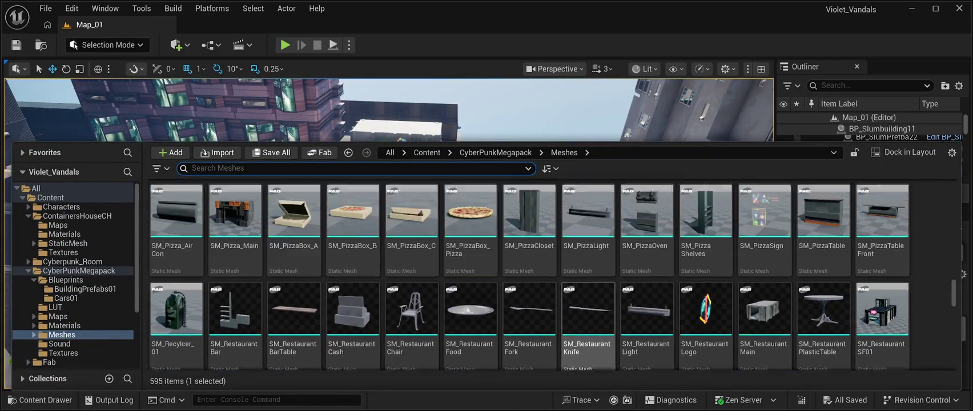
{"action": "scroll", "coordinate": [588, 320], "scroll_direction": "down", "scroll_amount": 10}
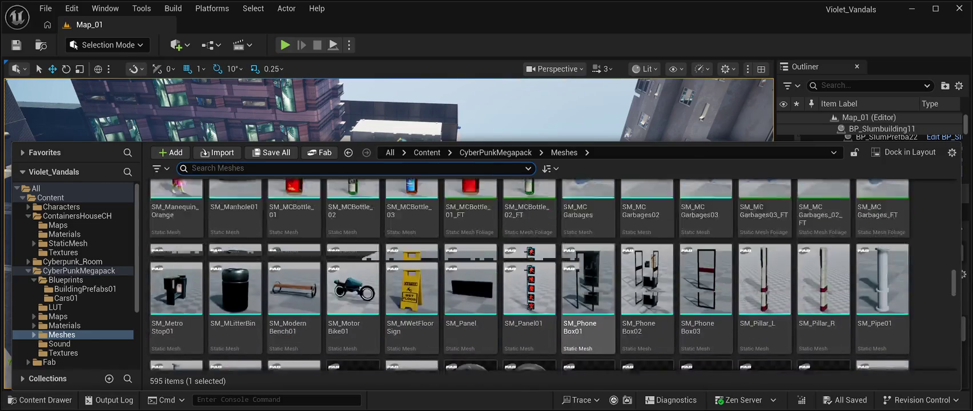
{"action": "scroll", "coordinate": [588, 285], "scroll_direction": "down", "scroll_amount": 3}
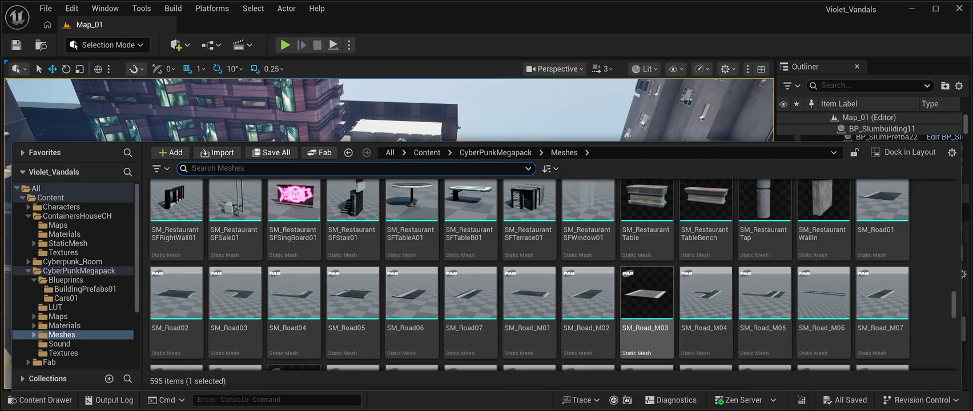
{"action": "scroll", "coordinate": [882, 309], "scroll_direction": "up", "scroll_amount": 1}
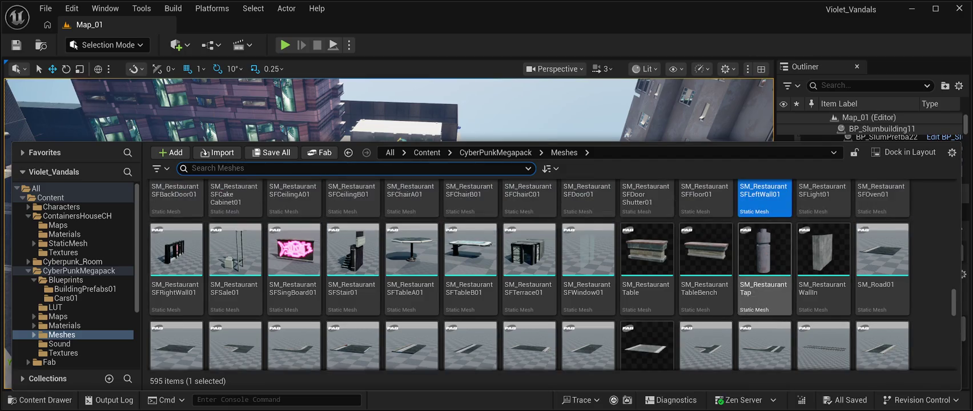
{"action": "scroll", "coordinate": [588, 286], "scroll_direction": "down", "scroll_amount": 1}
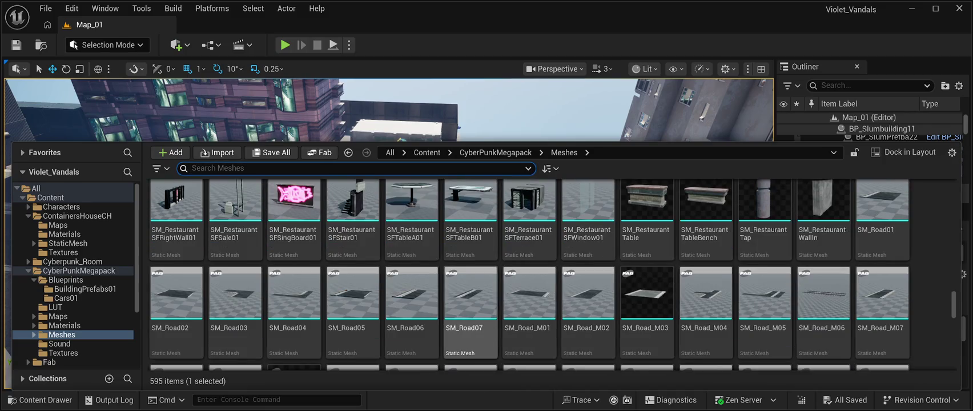
{"action": "scroll", "coordinate": [469, 286], "scroll_direction": "down", "scroll_amount": 1}
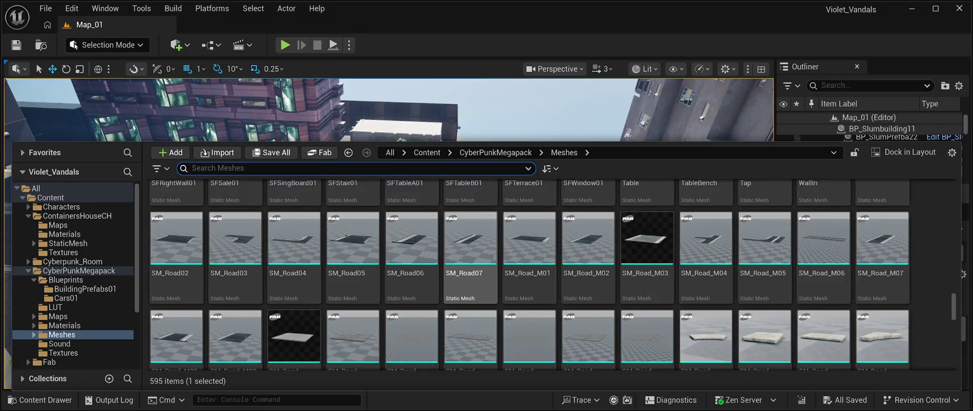
{"action": "scroll", "coordinate": [411, 308], "scroll_direction": "down", "scroll_amount": 3}
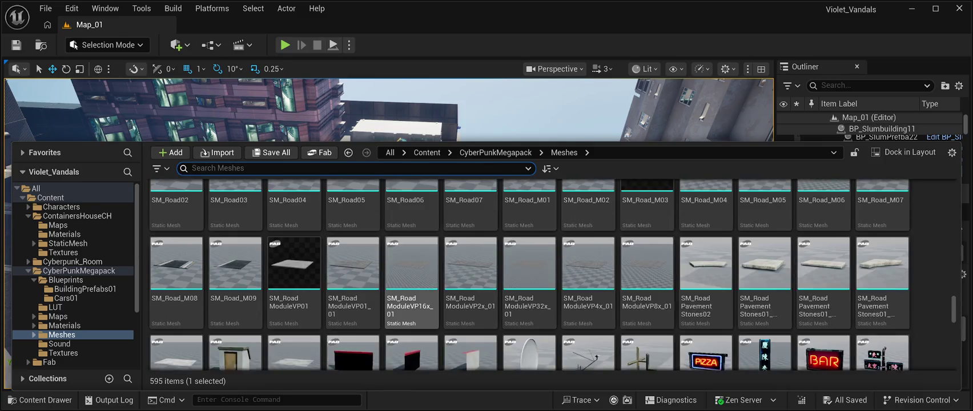
{"action": "scroll", "coordinate": [411, 297], "scroll_direction": "down", "scroll_amount": 10}
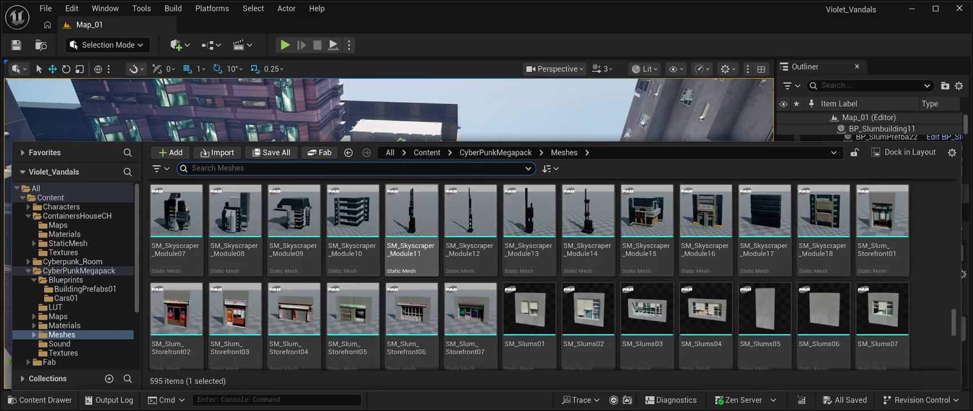
{"action": "scroll", "coordinate": [411, 274], "scroll_direction": "down", "scroll_amount": 15}
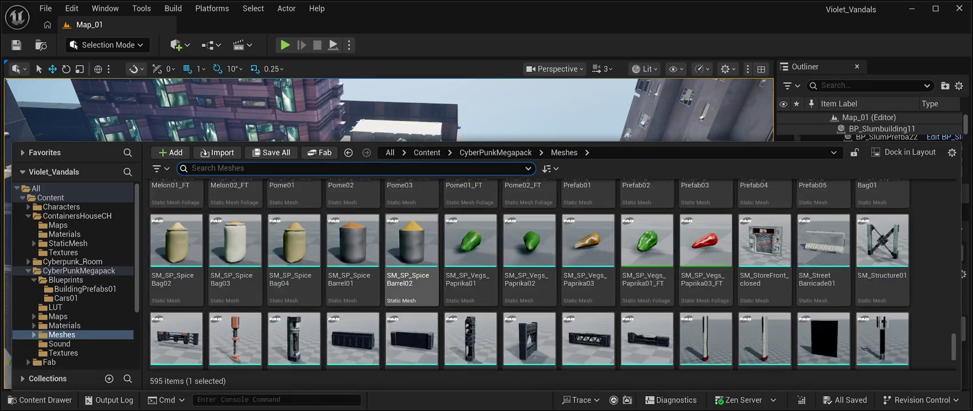
{"action": "scroll", "coordinate": [411, 297], "scroll_direction": "down", "scroll_amount": 3}
{"action": "scroll", "coordinate": [411, 297], "scroll_direction": "up", "scroll_amount": 10}
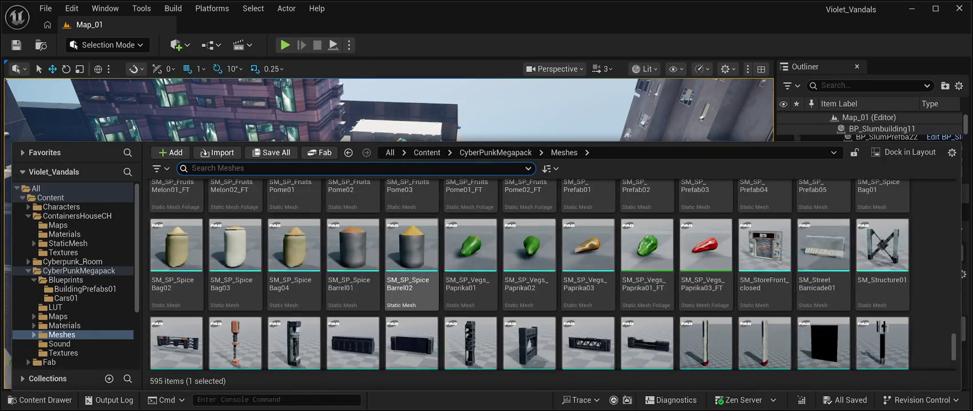
{"action": "scroll", "coordinate": [412, 320], "scroll_direction": "up", "scroll_amount": 10}
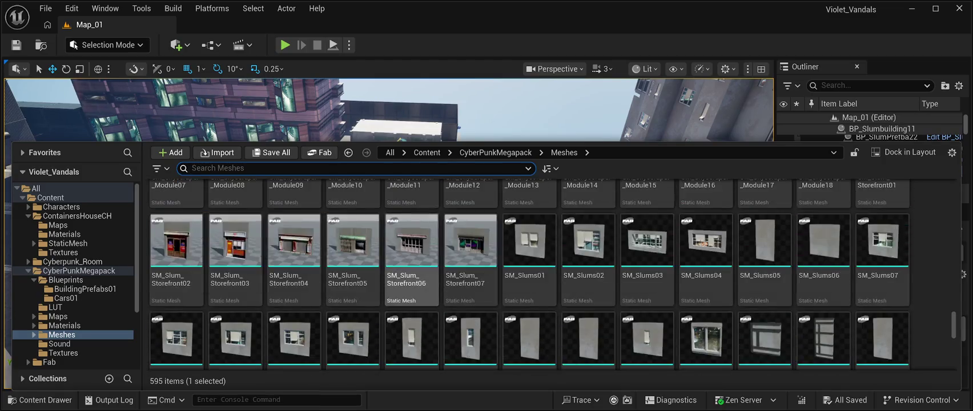
{"action": "scroll", "coordinate": [411, 309], "scroll_direction": "up", "scroll_amount": 8}
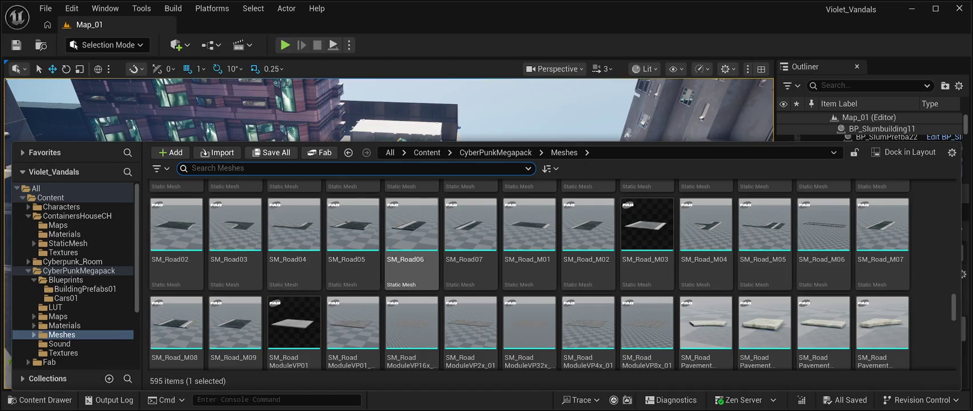
{"action": "scroll", "coordinate": [412, 228], "scroll_direction": "down", "scroll_amount": 1}
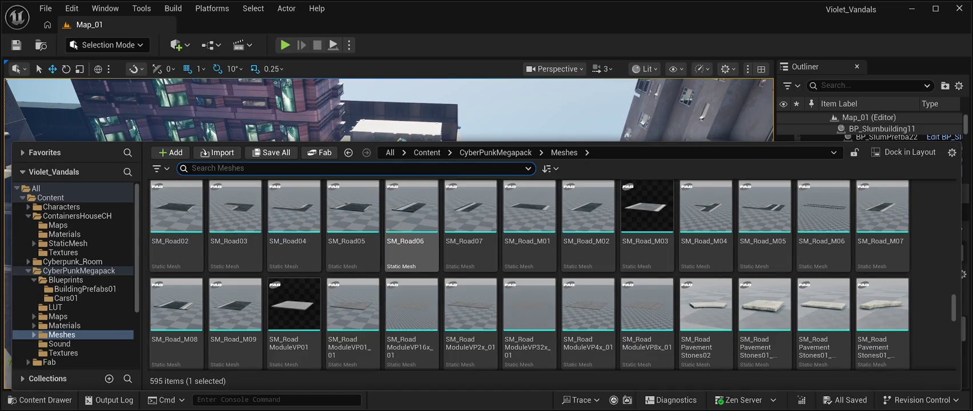
{"action": "scroll", "coordinate": [529, 268], "scroll_direction": "down", "scroll_amount": 3}
{"action": "scroll", "coordinate": [706, 245], "scroll_direction": "up", "scroll_amount": 4}
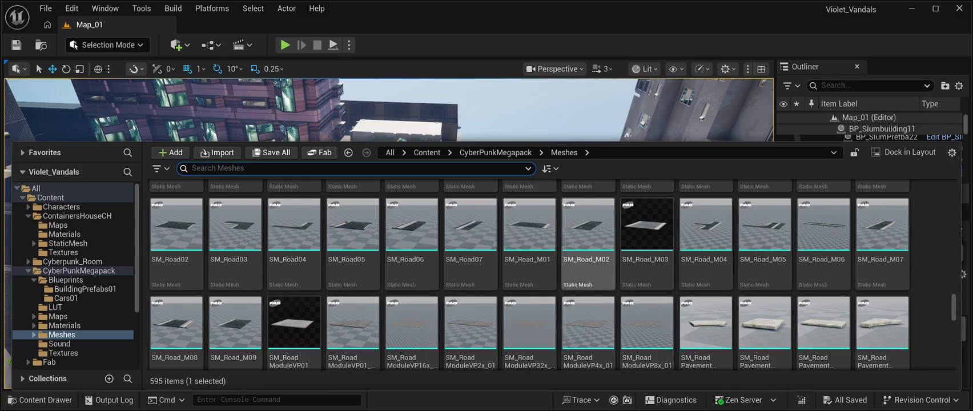
{"action": "left_click", "coordinate": [294, 229]}
- Place SM_Road04 on the plaza floor and rotate it to -180 degrees about Z
{"action": "mouse_move", "coordinate": [294, 228]}
{"action": "left_mouse_down"}
{"action": "mouse_move", "coordinate": [412, 282]}
{"action": "mouse_move", "coordinate": [468, 282]}
{"action": "left_mouse_up"}
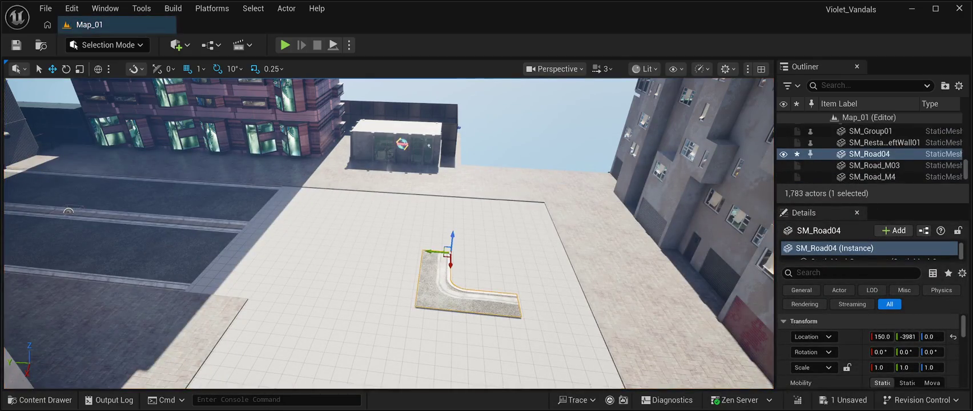
{"action": "left_click", "coordinate": [65, 69]}
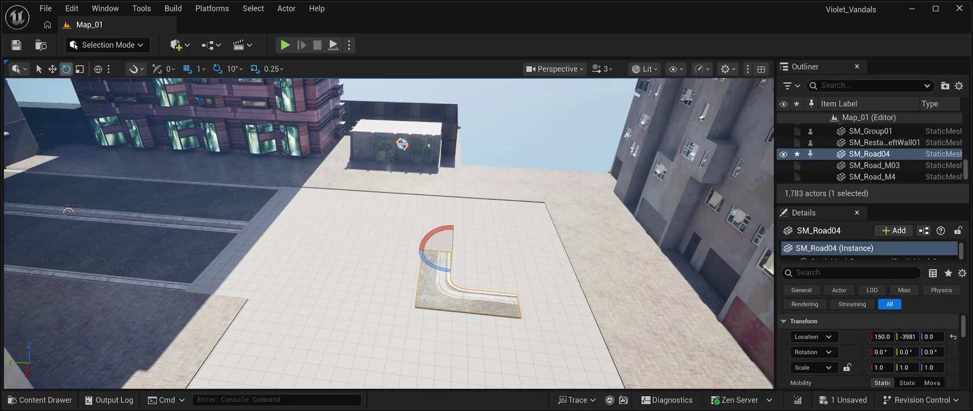
{"action": "mouse_move", "coordinate": [451, 272]}
{"action": "left_mouse_down"}
{"action": "mouse_move", "coordinate": [491, 255]}
{"action": "mouse_move", "coordinate": [450, 223]}
{"action": "left_mouse_up"}
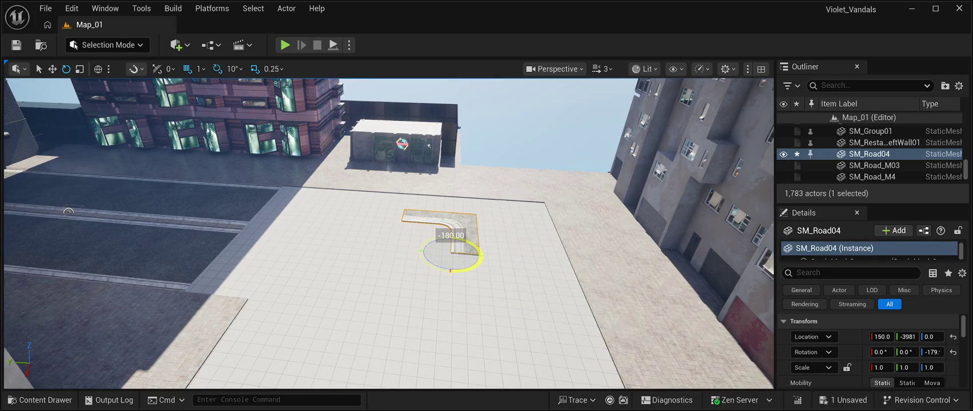
{"action": "left_click_drag", "start_coordinate": [450, 224], "coordinate": [450, 224]}
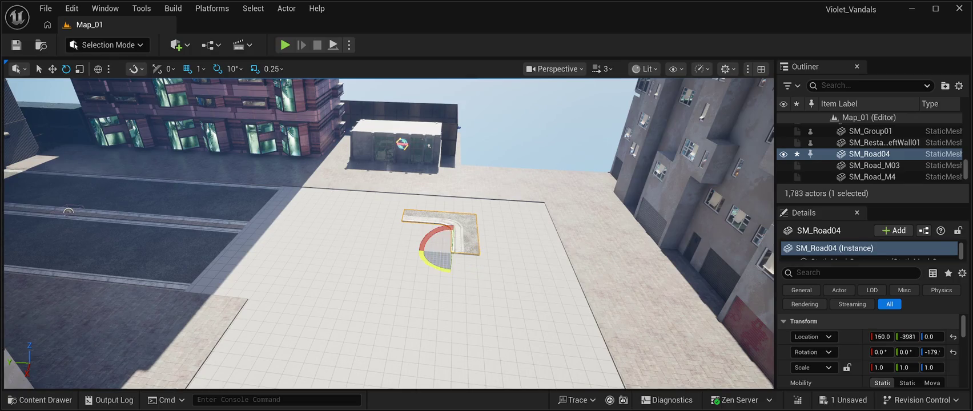
{"action": "left_click_drag", "start_coordinate": [388, 234], "coordinate": [354, 240]}
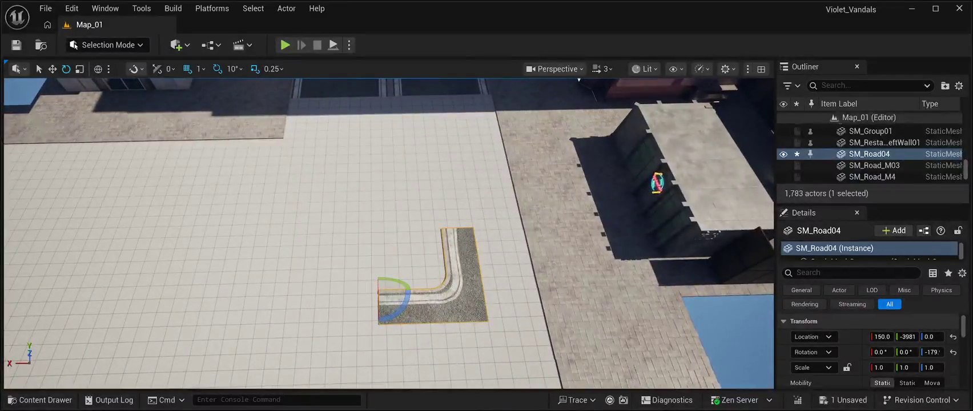
- Move the corner piece to about X 1499, Y -2460 beside the street paving
{"action": "key", "text": "w"}
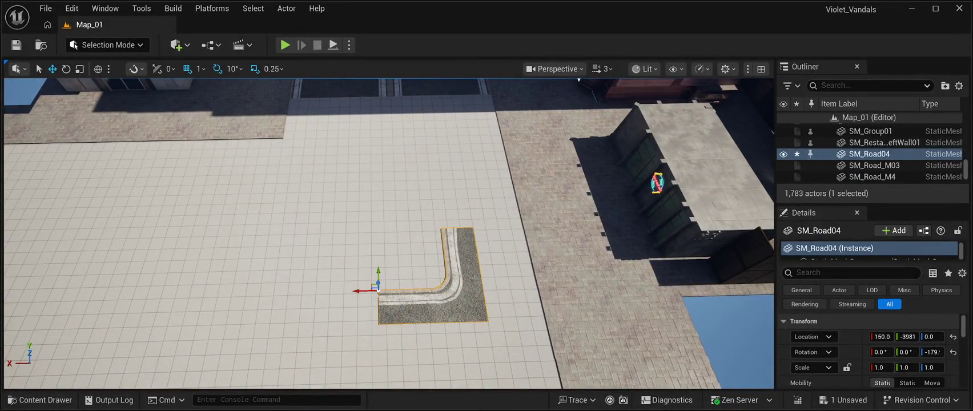
{"action": "mouse_move", "coordinate": [369, 288]}
{"action": "left_mouse_down"}
{"action": "mouse_move", "coordinate": [231, 292]}
{"action": "mouse_move", "coordinate": [260, 138]}
{"action": "mouse_move", "coordinate": [212, 151]}
{"action": "left_mouse_up"}
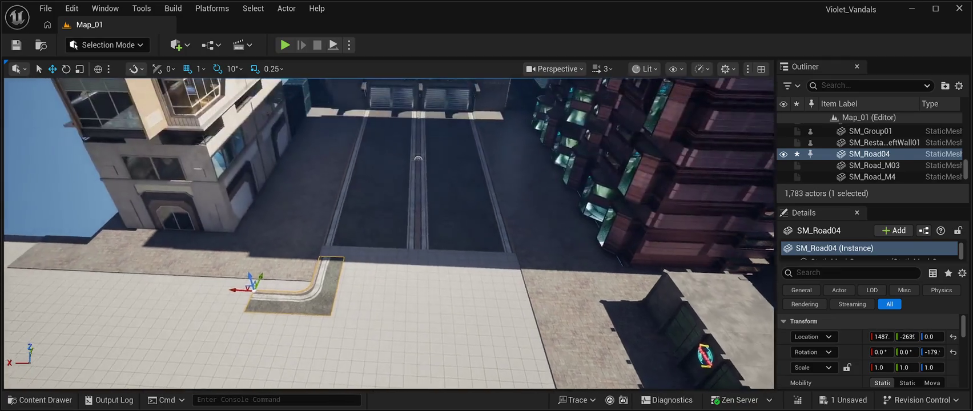
{"action": "scroll", "coordinate": [388, 235], "scroll_direction": "up", "scroll_amount": 5}
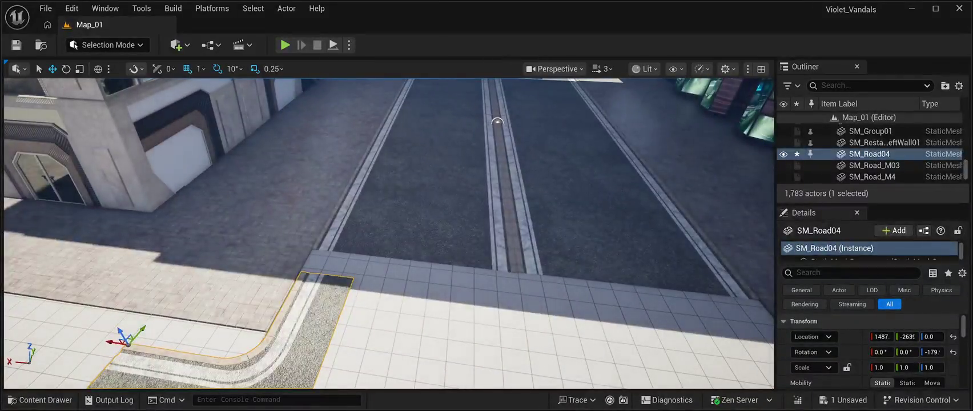
{"action": "left_click_drag", "start_coordinate": [140, 330], "coordinate": [171, 294]}
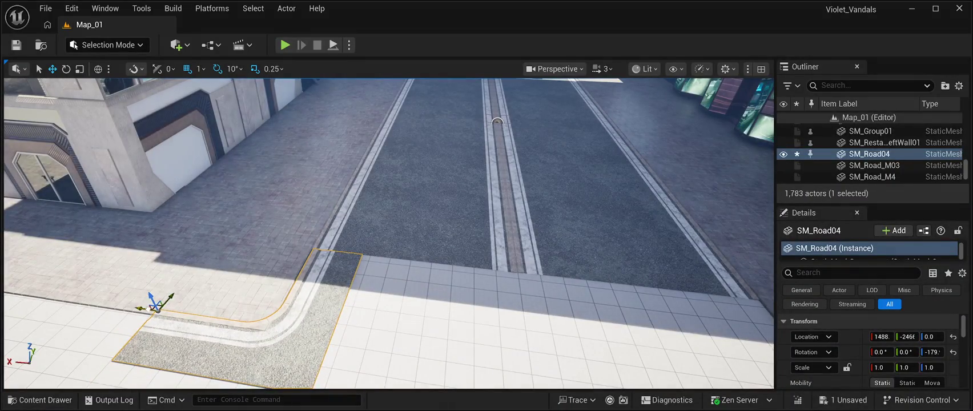
{"action": "left_click_drag", "start_coordinate": [144, 309], "coordinate": [139, 309]}
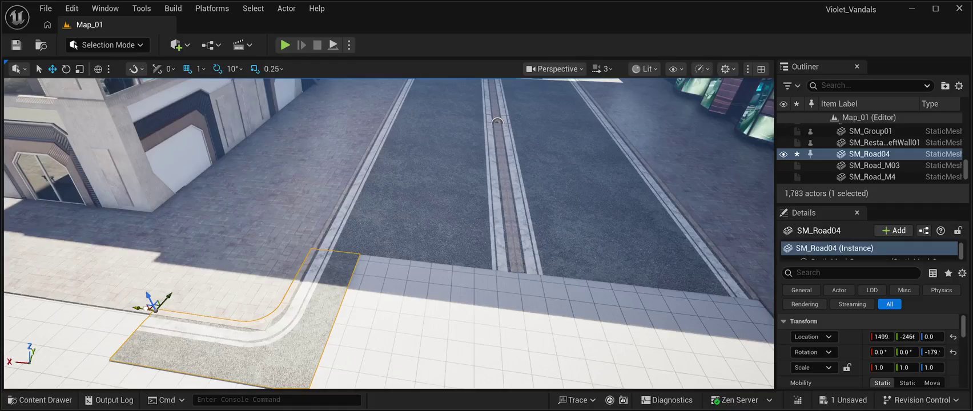
{"action": "left_click_drag", "start_coordinate": [388, 234], "coordinate": [388, 166]}
{"action": "key", "text": "f"}
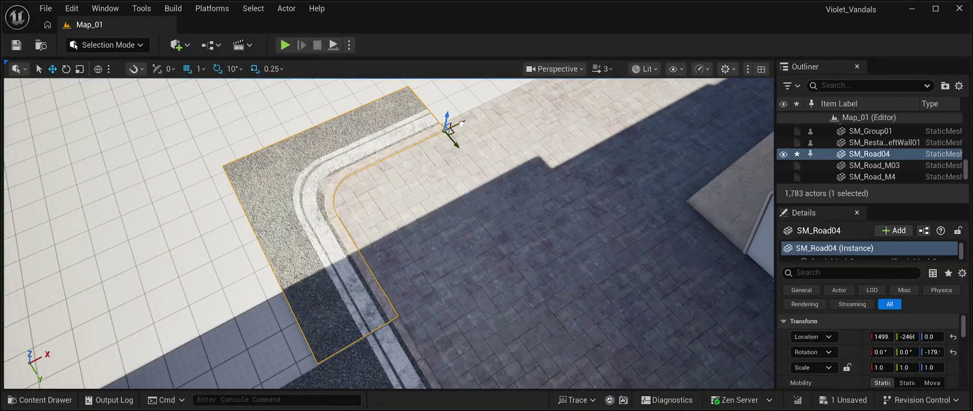
- Nudge SM_Road04 along Y to about Y -2459 so its curb meets the paver tiles
{"action": "left_click", "coordinate": [461, 121]}
{"action": "key", "text": "ctrl+z"}
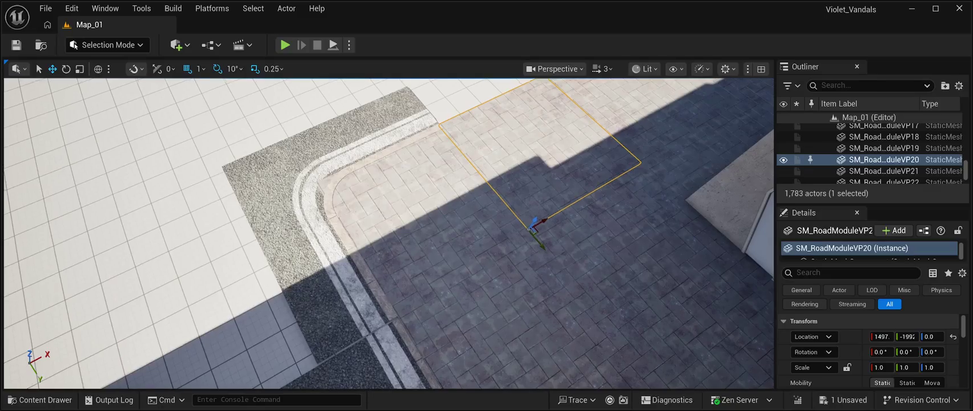
{"action": "left_click_drag", "start_coordinate": [456, 146], "coordinate": [465, 123]}
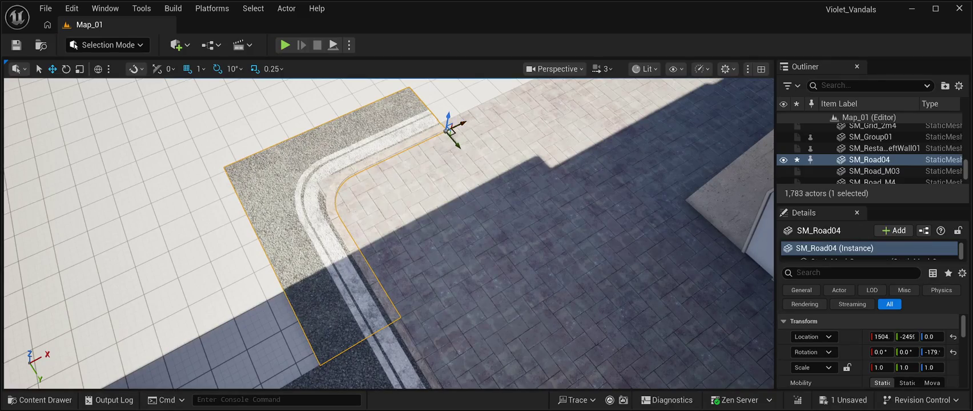
{"action": "left_click", "coordinate": [422, 211]}
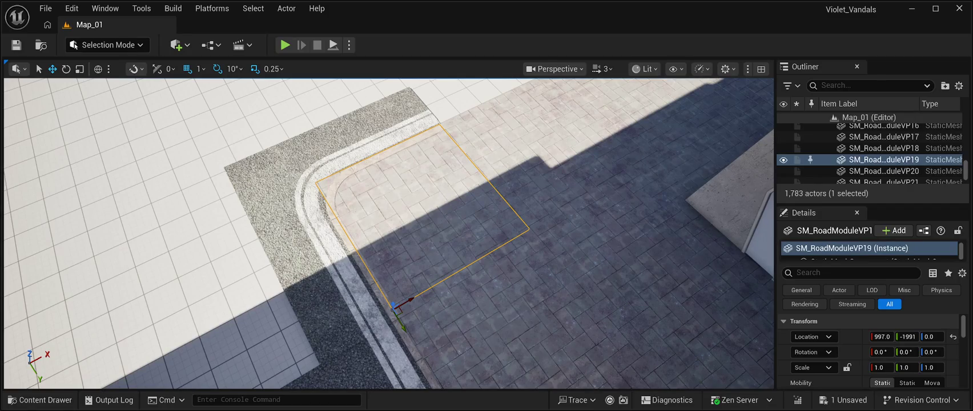
{"action": "left_click", "coordinate": [40, 400]}
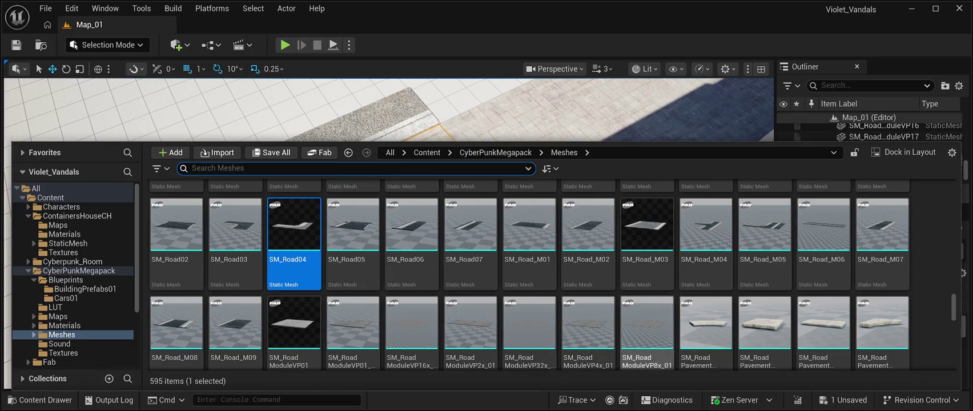
{"action": "scroll", "coordinate": [588, 320], "scroll_direction": "down", "scroll_amount": 2}
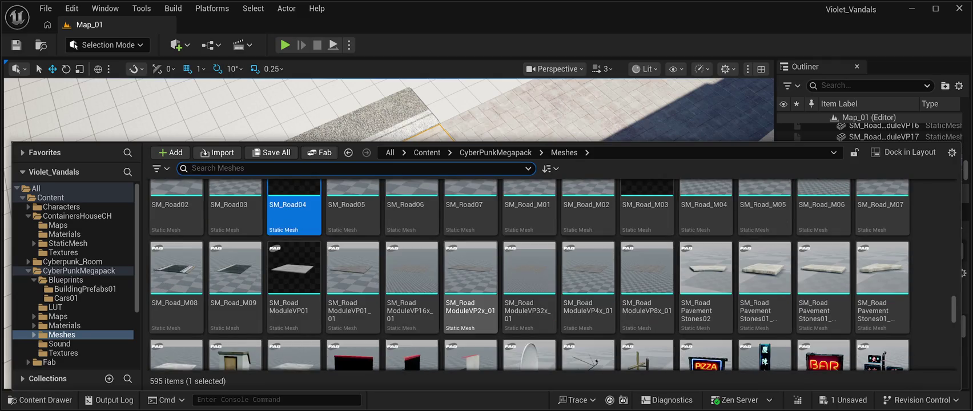
{"action": "left_click", "coordinate": [470, 285]}
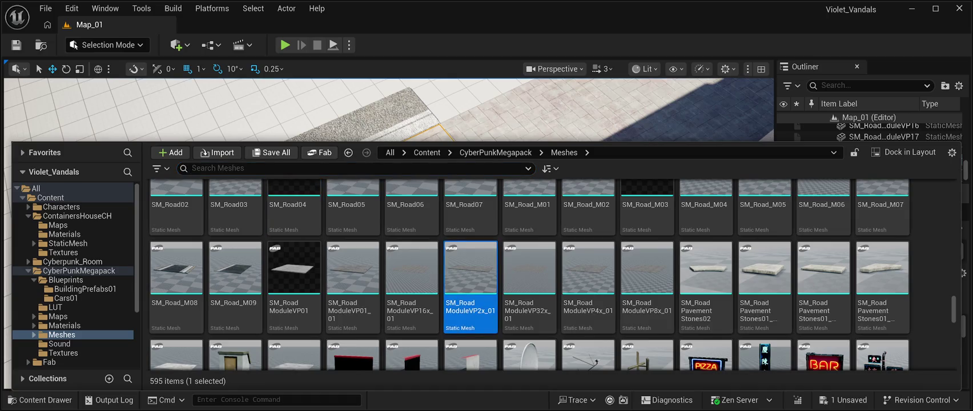
{"action": "left_click_drag", "start_coordinate": [469, 285], "coordinate": [394, 305]}
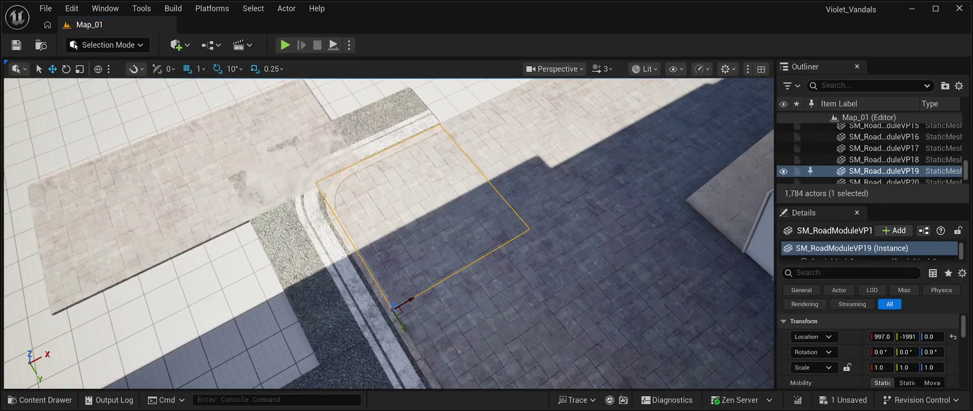
{"action": "left_click", "coordinate": [188, 189]}
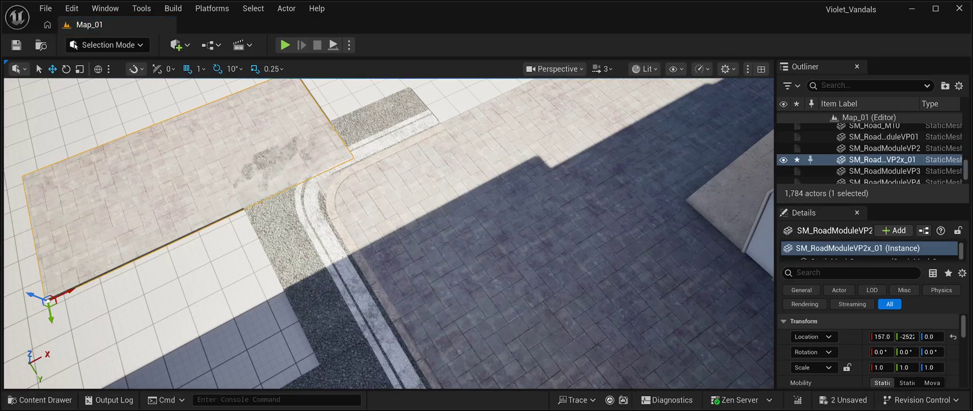
{"action": "key", "text": "Delete"}
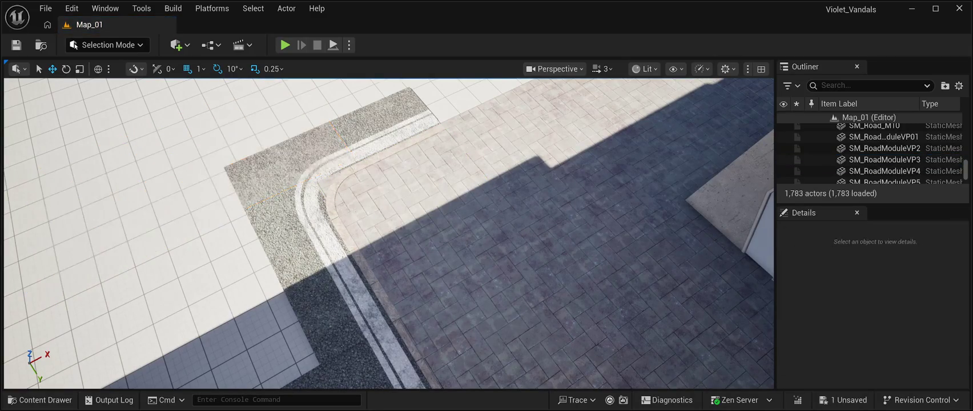
{"action": "key", "text": "ctrl+space"}
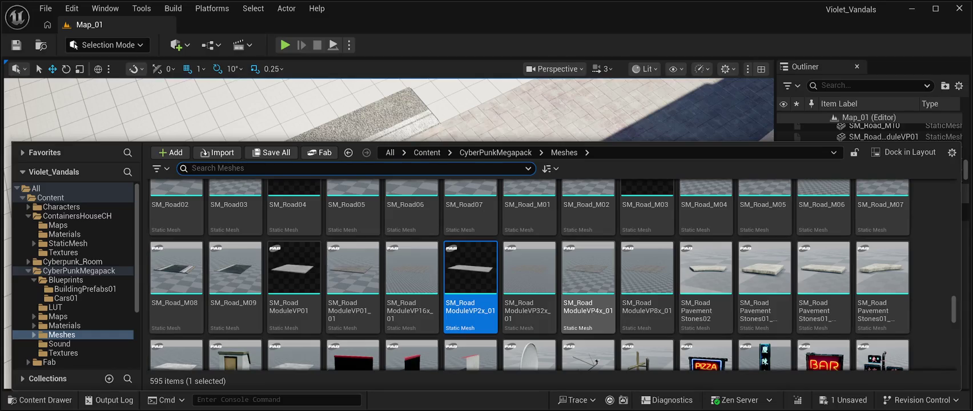
- Place the VP01_01 rounded-corner module by the corner and slide square tile VP19 aside
{"action": "scroll", "coordinate": [588, 286], "scroll_direction": "down", "scroll_amount": 1}
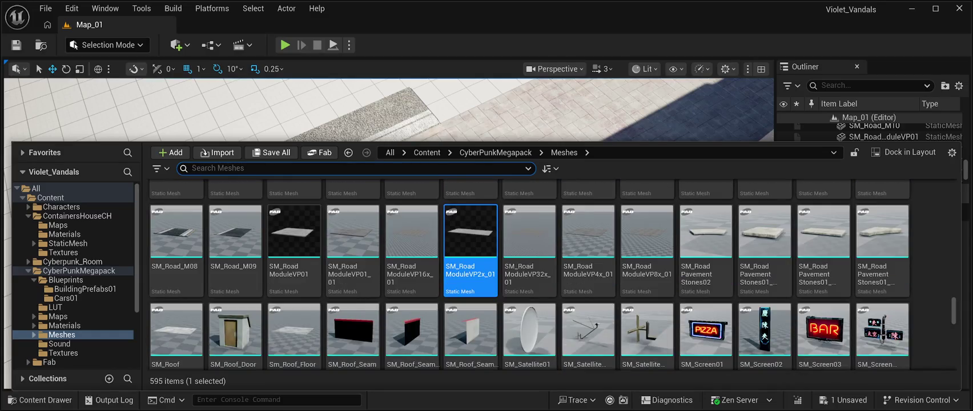
{"action": "scroll", "coordinate": [529, 274], "scroll_direction": "up", "scroll_amount": 1}
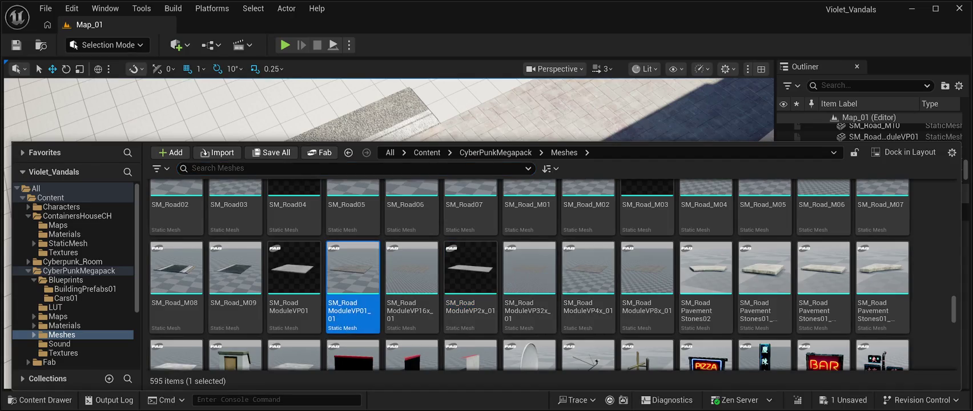
{"action": "key", "text": "ctrl+space"}
{"action": "left_click_drag", "start_coordinate": [320, 172], "coordinate": [297, 134]}
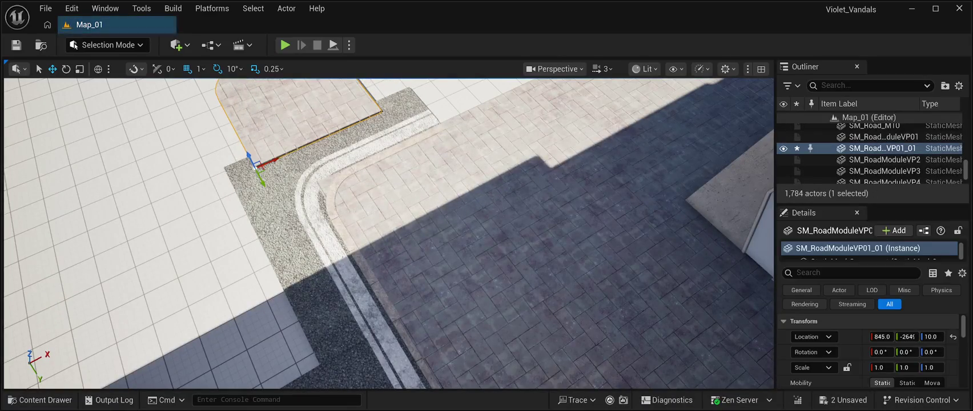
{"action": "left_click", "coordinate": [397, 308]}
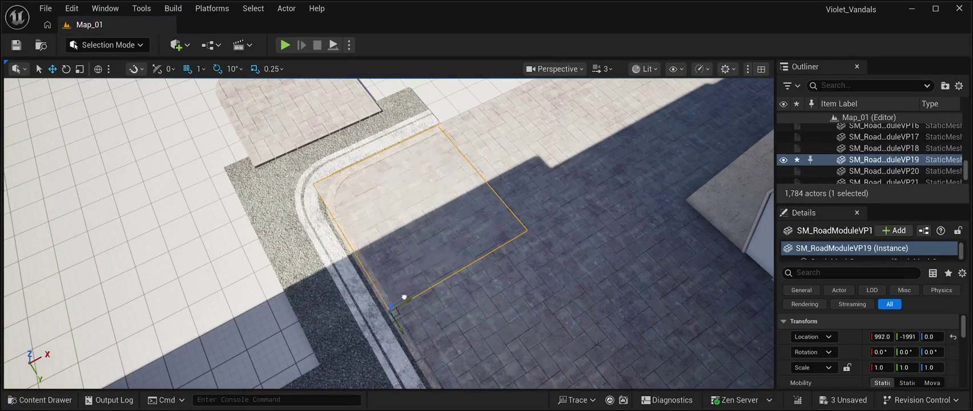
{"action": "left_click_drag", "start_coordinate": [405, 295], "coordinate": [246, 320]}
- Move the rounded-corner tile into the road bend and set its Location Z to 0
{"action": "left_click", "coordinate": [251, 162]}
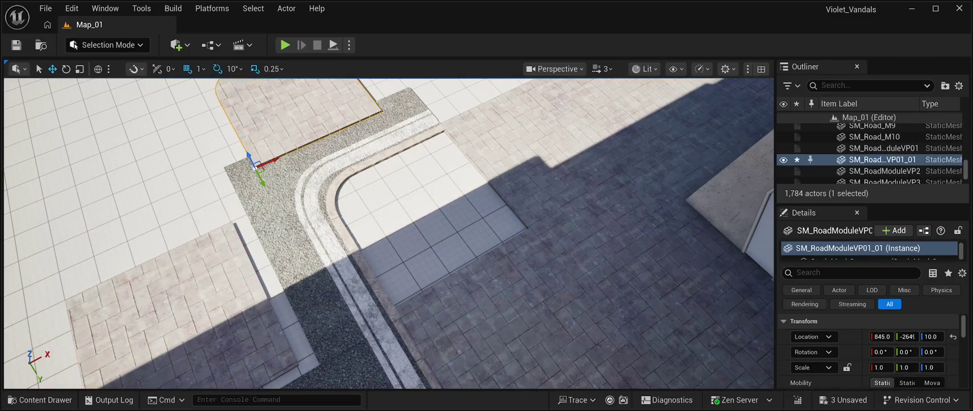
{"action": "left_click_drag", "start_coordinate": [262, 180], "coordinate": [356, 359]}
{"action": "mouse_move", "coordinate": [362, 331]}
{"action": "left_mouse_down"}
{"action": "mouse_move", "coordinate": [410, 305]}
{"action": "mouse_move", "coordinate": [383, 251]}
{"action": "left_mouse_up"}
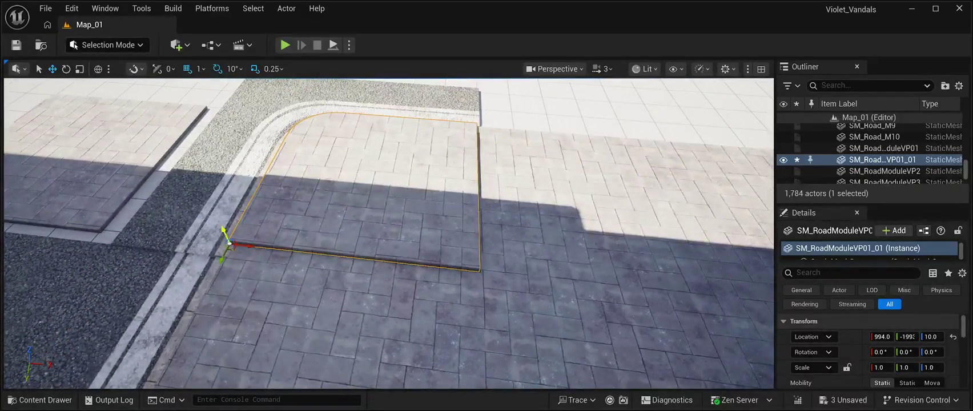
{"action": "left_click_drag", "start_coordinate": [227, 230], "coordinate": [232, 233]}
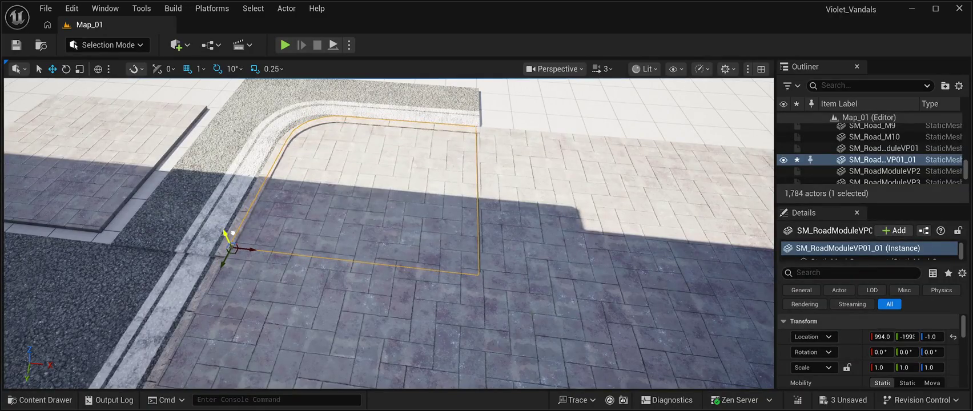
{"action": "left_click_drag", "start_coordinate": [244, 249], "coordinate": [249, 250]}
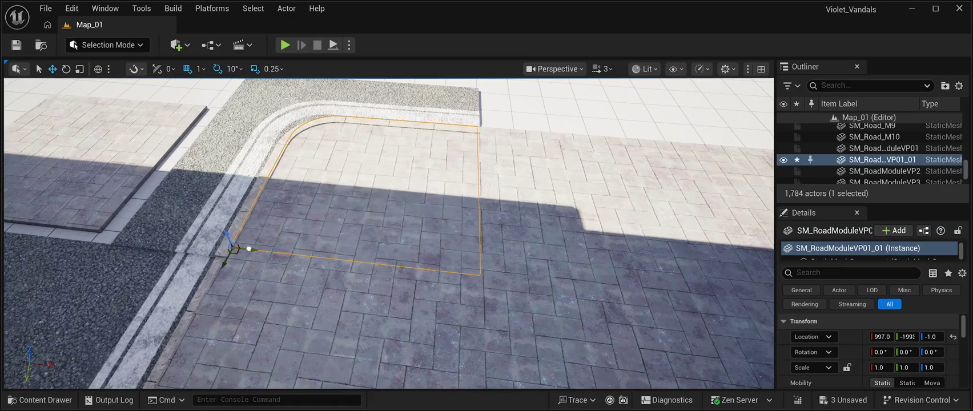
{"action": "left_click", "coordinate": [932, 336]}
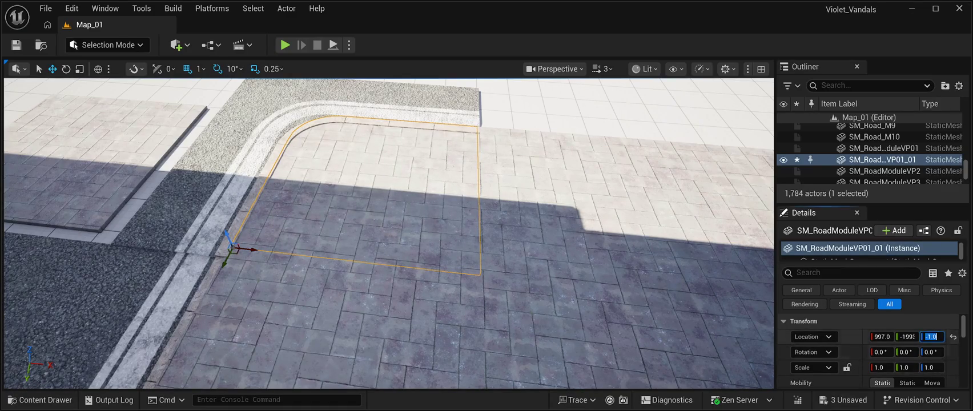
{"action": "type", "text": "0"}
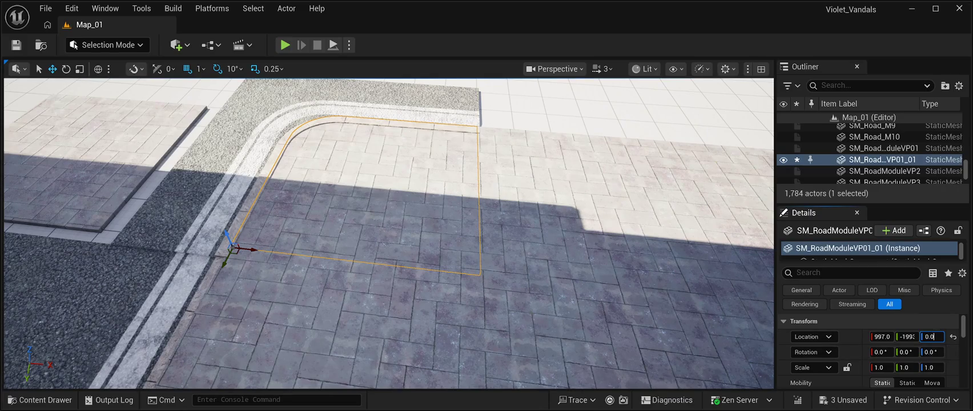
{"action": "scroll", "coordinate": [389, 233], "scroll_direction": "down", "scroll_amount": 3}
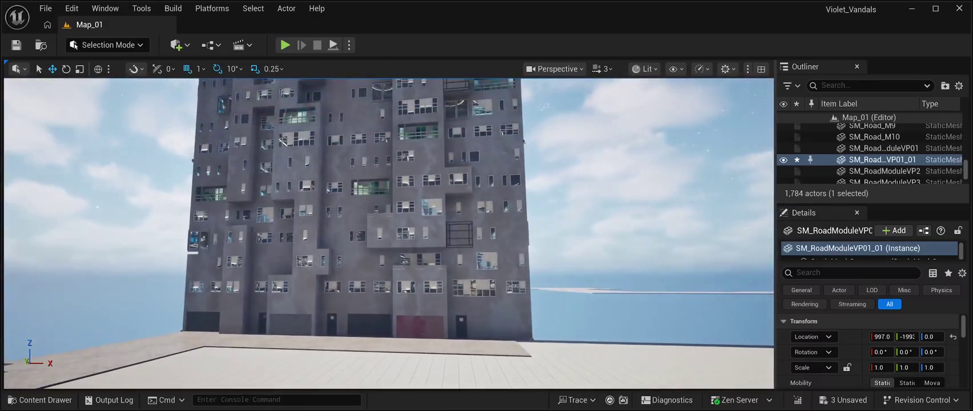
{"action": "left_click", "coordinate": [86, 143]}
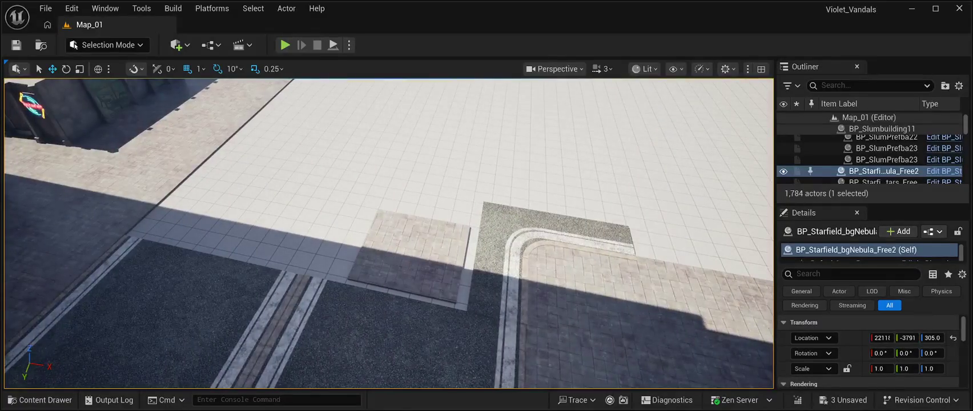
- Delete the leftover square paving tile SM_RoadModuleVP19
{"action": "left_click", "coordinate": [408, 254]}
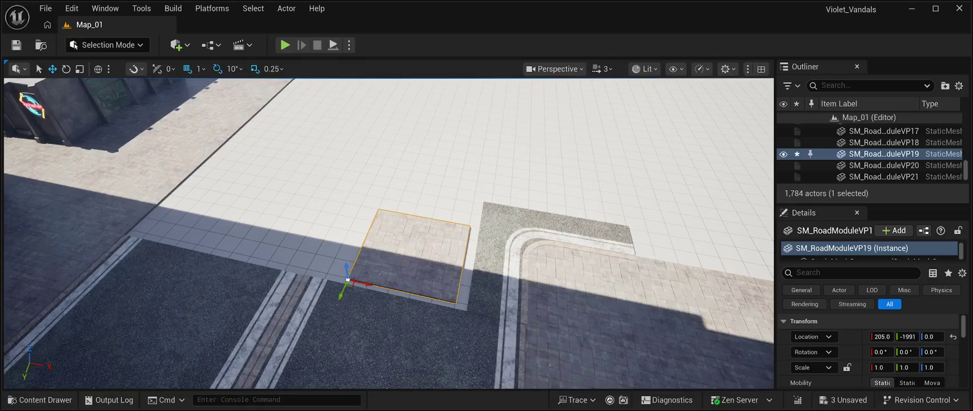
{"action": "key", "text": "Delete"}
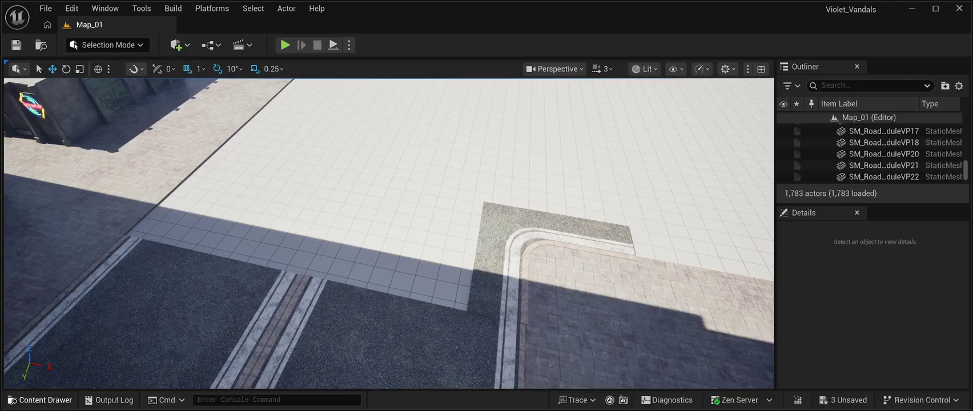
{"action": "left_click", "coordinate": [40, 400]}
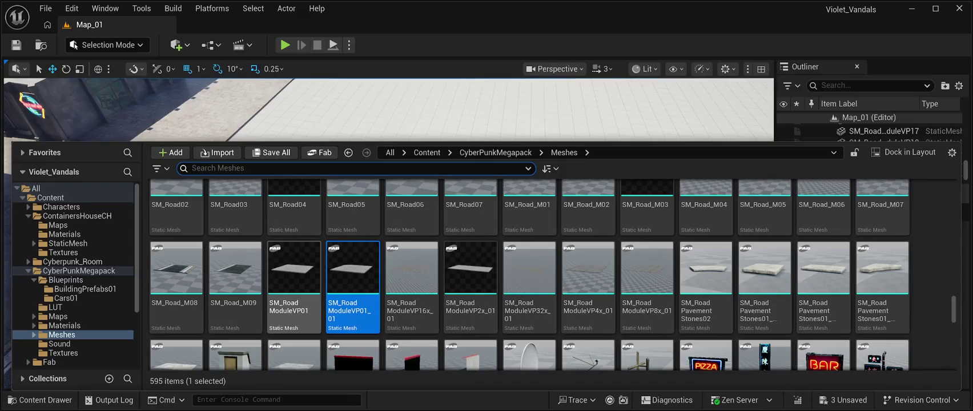
- Duplicate the L-shaped road corner SM_Road04 and move the copy out across the plaza floor
{"action": "scroll", "coordinate": [294, 274], "scroll_direction": "down", "scroll_amount": 1}
{"action": "scroll", "coordinate": [529, 285], "scroll_direction": "up", "scroll_amount": 2}
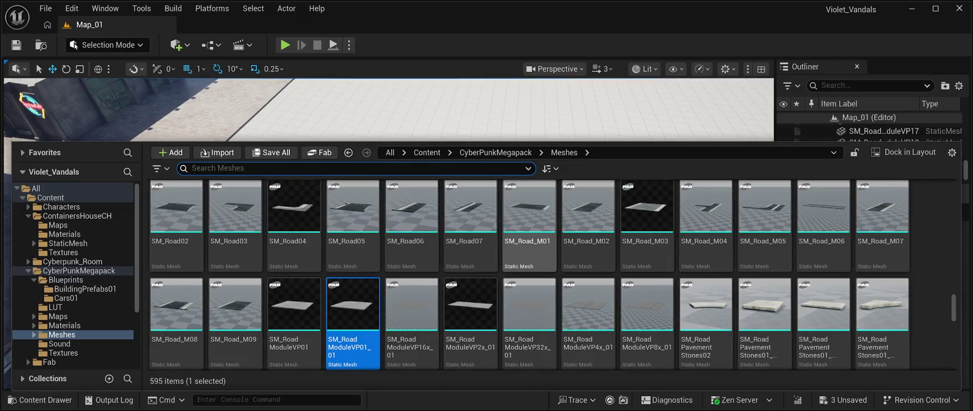
{"action": "left_click", "coordinate": [514, 114]}
{"action": "scroll", "coordinate": [388, 234], "scroll_direction": "down", "scroll_amount": 3}
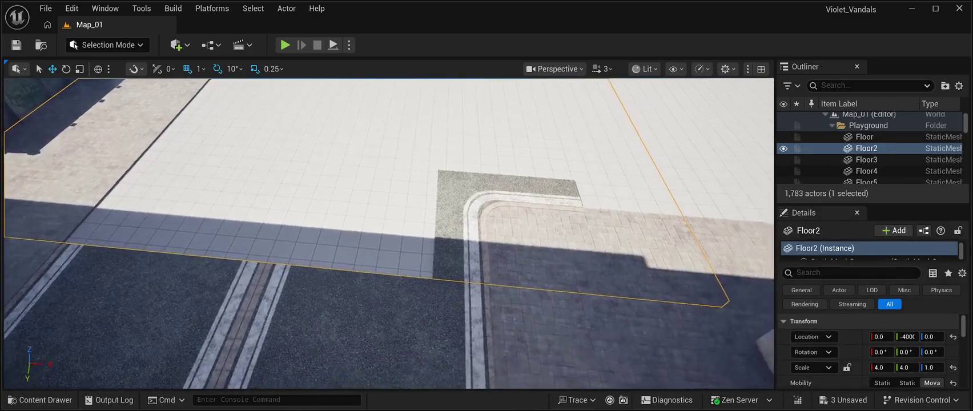
{"action": "scroll", "coordinate": [389, 234], "scroll_direction": "down", "scroll_amount": 1}
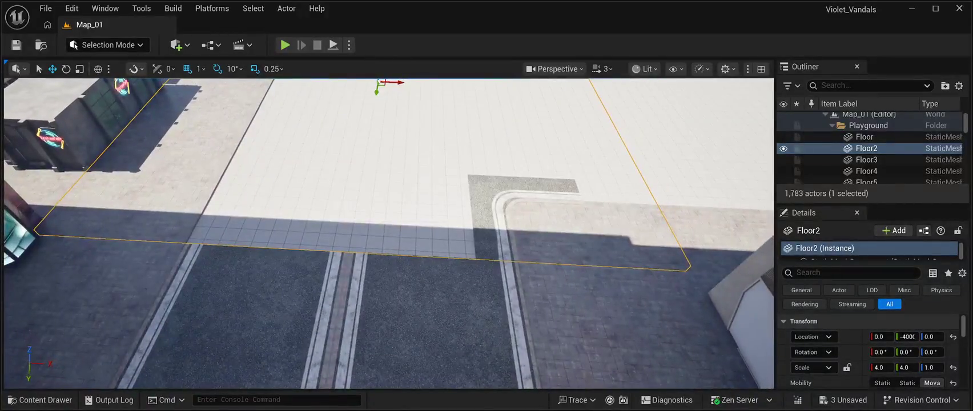
{"action": "left_click", "coordinate": [514, 189]}
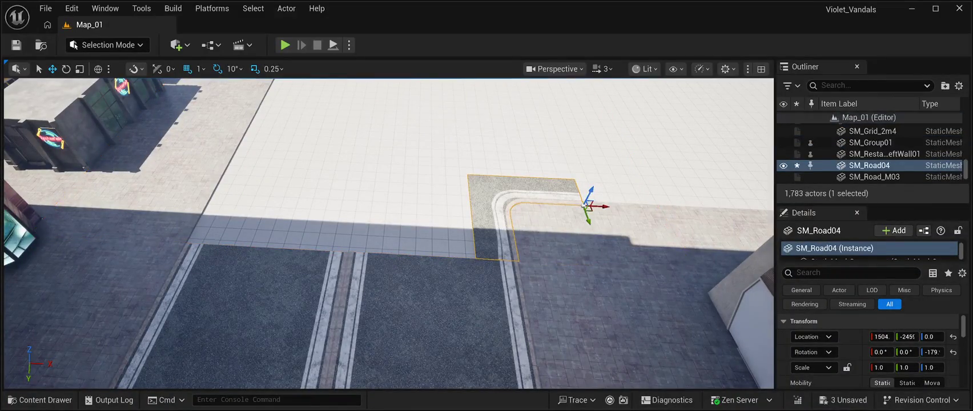
{"action": "key", "text": "ctrl+d"}
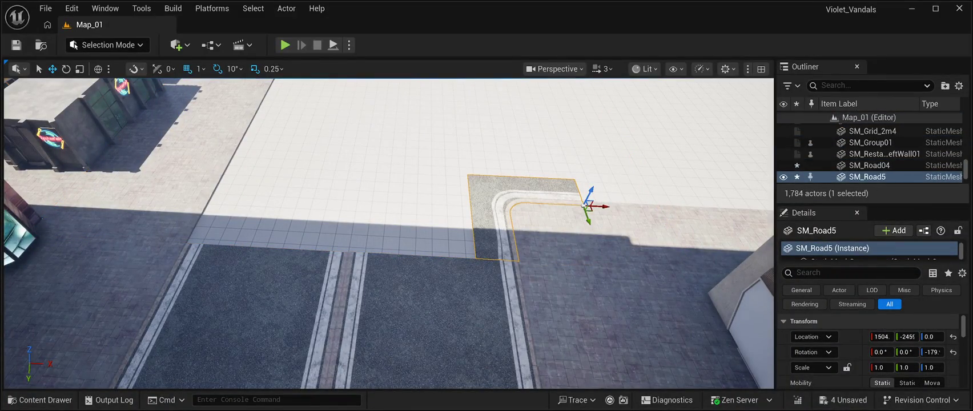
{"action": "mouse_move", "coordinate": [606, 205]}
{"action": "left_mouse_down"}
{"action": "mouse_move", "coordinate": [452, 203]}
{"action": "mouse_move", "coordinate": [485, 188]}
{"action": "mouse_move", "coordinate": [437, 92]}
{"action": "left_mouse_up"}
- Bring the road mesh assets back up in the Content Drawer
{"action": "scroll", "coordinate": [388, 233], "scroll_direction": "down", "scroll_amount": 5}
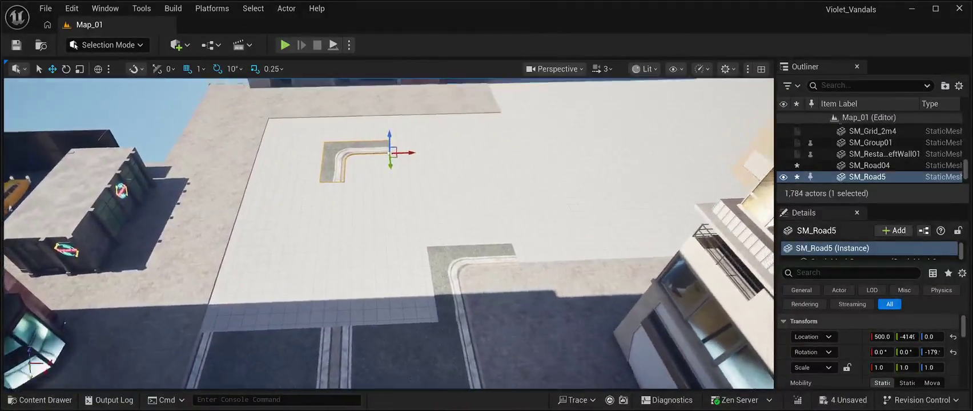
{"action": "scroll", "coordinate": [388, 233], "scroll_direction": "down", "scroll_amount": 1}
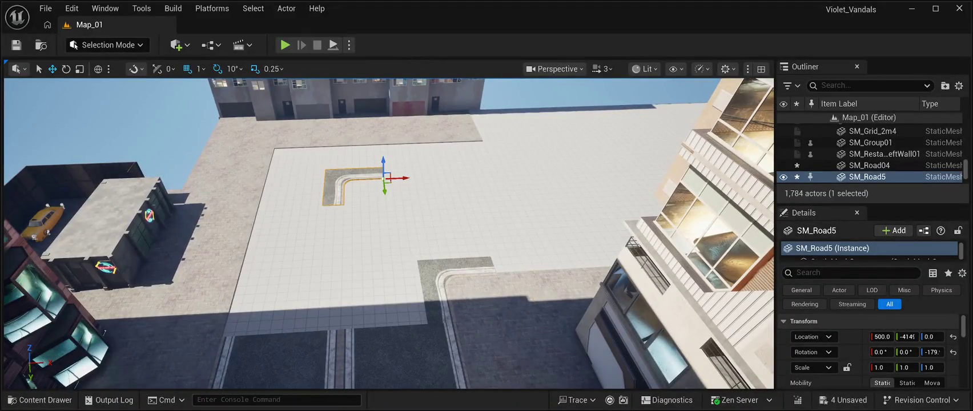
{"action": "left_click", "coordinate": [40, 399]}
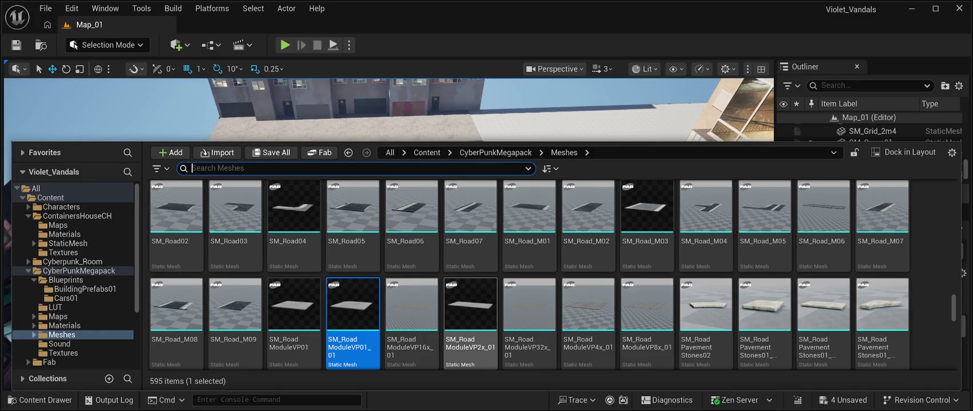
- Drop SM_Road_M05 onto the plaza below the copied corner, near X -802, Y -2958
{"action": "left_click", "coordinate": [764, 217]}
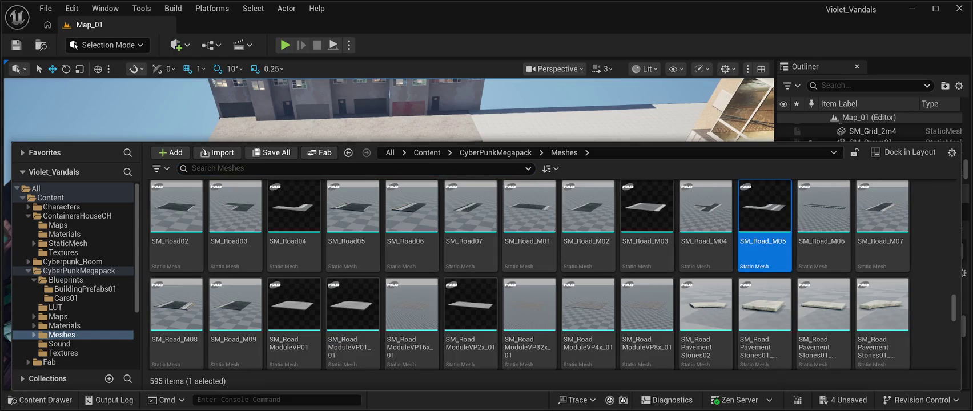
{"action": "key", "text": "ctrl+space"}
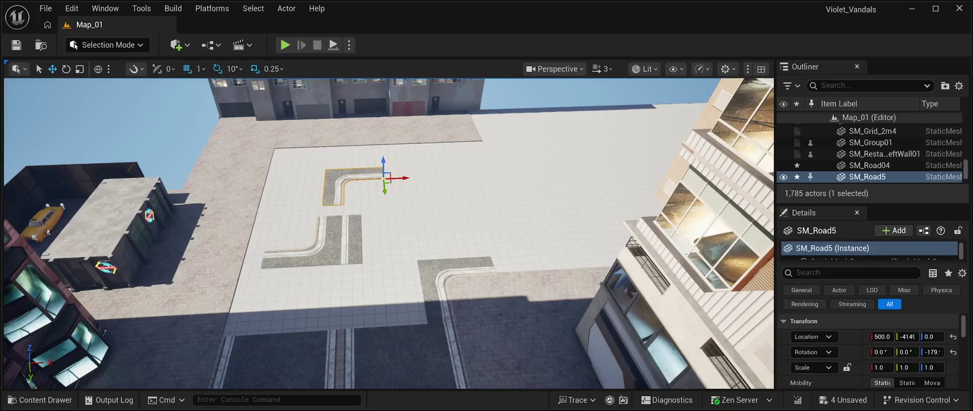
{"action": "left_click", "coordinate": [337, 243]}
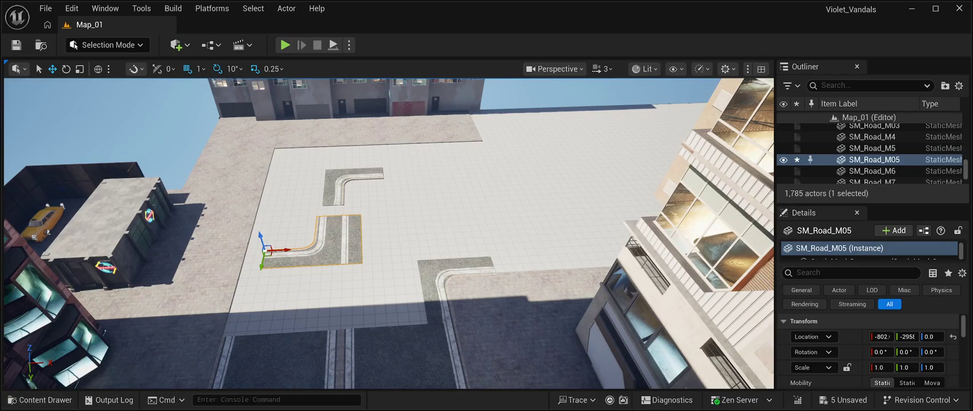
{"action": "left_click", "coordinate": [345, 186]}
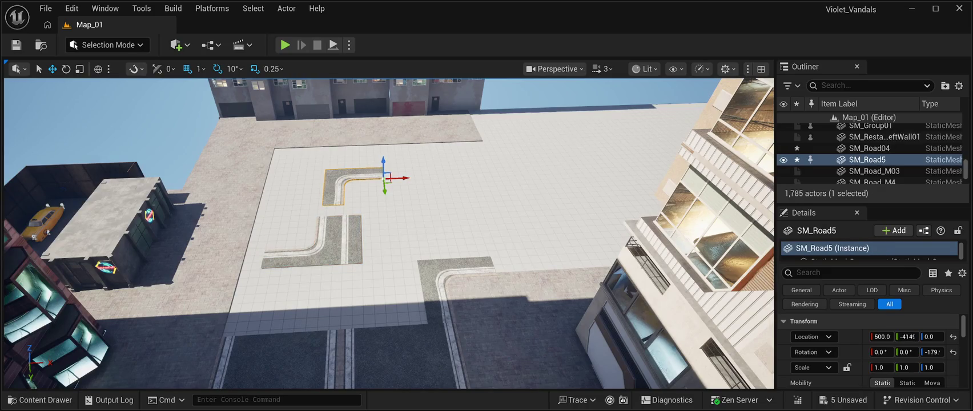
- Turn the copied road corner 180° and slide it far right to about X 4022
{"action": "left_click", "coordinate": [66, 68]}
{"action": "left_click_drag", "start_coordinate": [370, 157], "coordinate": [445, 177]}
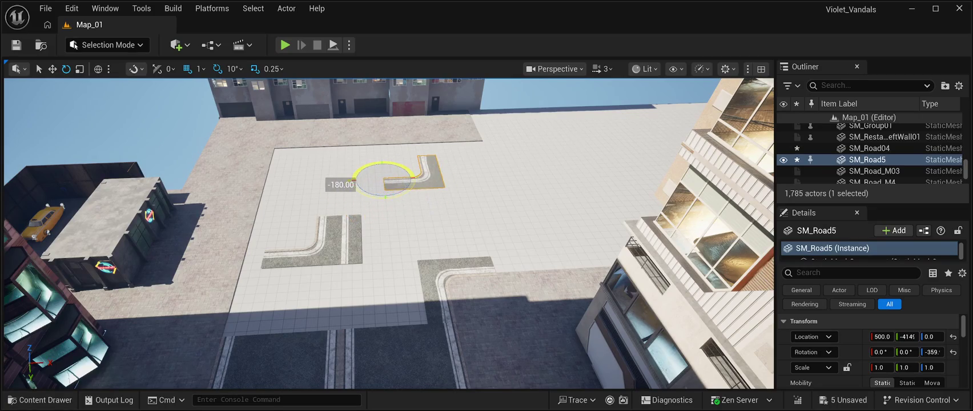
{"action": "mouse_move", "coordinate": [340, 184]}
{"action": "left_mouse_down"}
{"action": "mouse_move", "coordinate": [393, 211]}
{"action": "mouse_move", "coordinate": [341, 174]}
{"action": "mouse_move", "coordinate": [380, 211]}
{"action": "mouse_move", "coordinate": [426, 181]}
{"action": "left_mouse_up"}
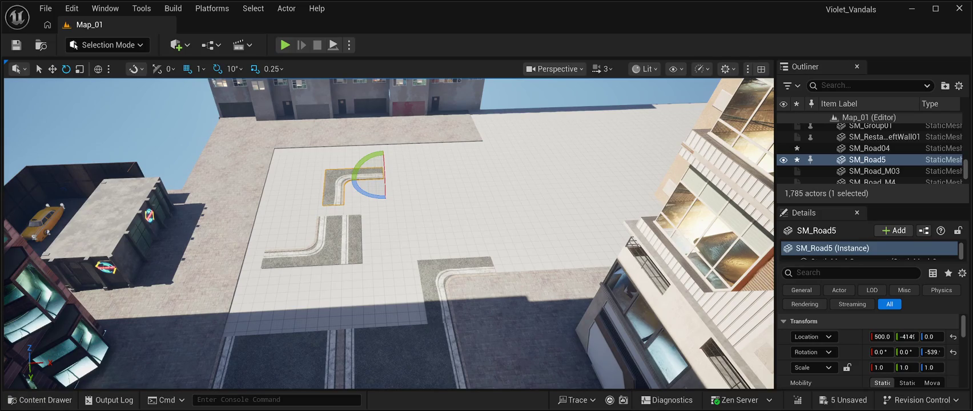
{"action": "key", "text": "w"}
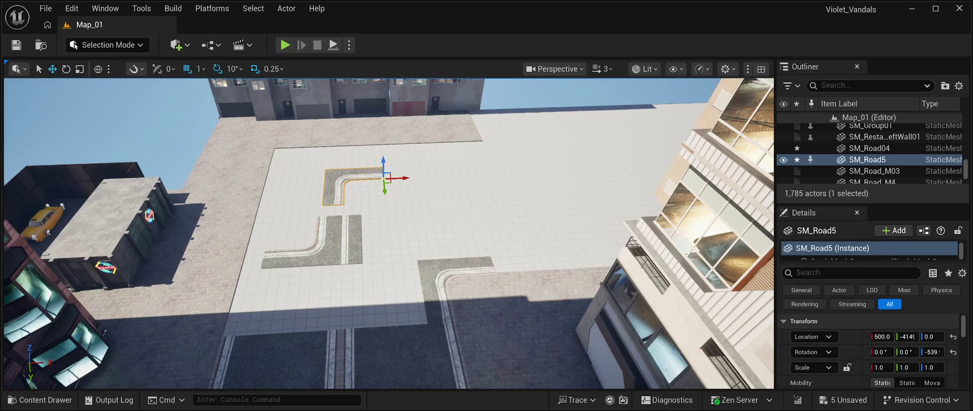
{"action": "mouse_move", "coordinate": [403, 179]}
{"action": "left_mouse_down"}
{"action": "mouse_move", "coordinate": [288, 178]}
{"action": "mouse_move", "coordinate": [712, 157]}
{"action": "mouse_move", "coordinate": [665, 150]}
{"action": "left_mouse_up"}
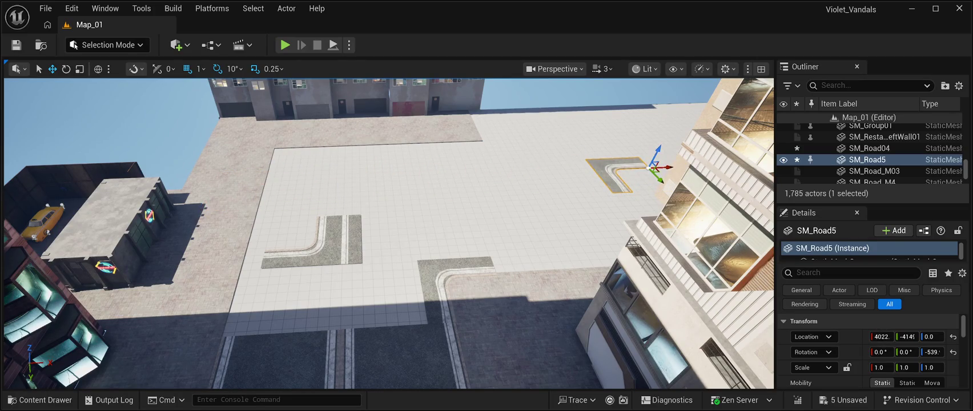
- Move SM_Road_M05 right beside the corner, to about X 2153, Y -4634
{"action": "left_click", "coordinate": [320, 239]}
{"action": "mouse_move", "coordinate": [280, 250]}
{"action": "left_mouse_down"}
{"action": "mouse_move", "coordinate": [530, 237]}
{"action": "mouse_move", "coordinate": [475, 166]}
{"action": "mouse_move", "coordinate": [514, 167]}
{"action": "left_mouse_up"}
{"action": "left_click_drag", "start_coordinate": [431, 149], "coordinate": [455, 146]}
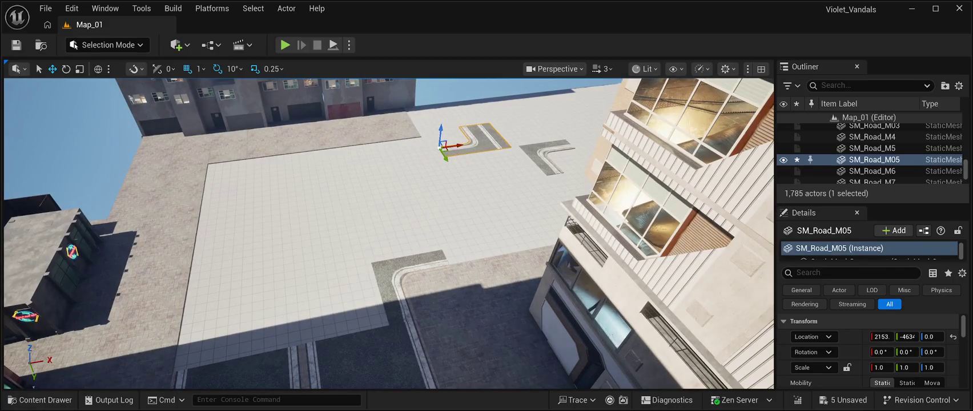
- Try a copy of the straight road piece turned 20° on the plaza, then delete it
{"action": "key", "text": "w"}
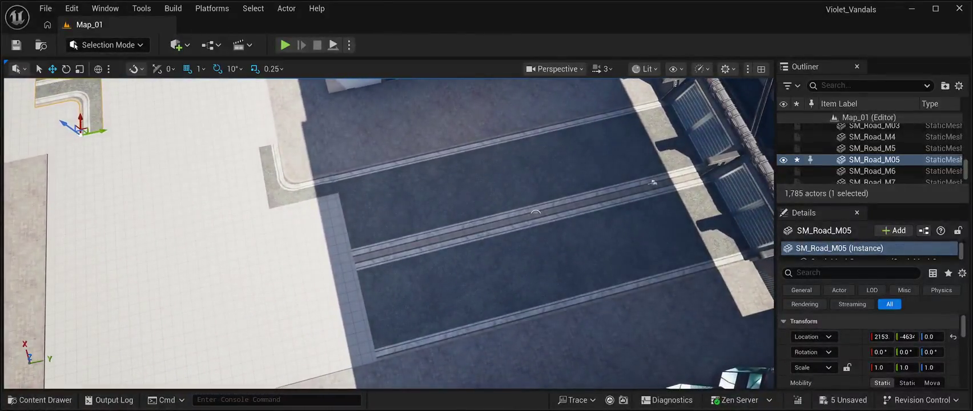
{"action": "left_click", "coordinate": [389, 205]}
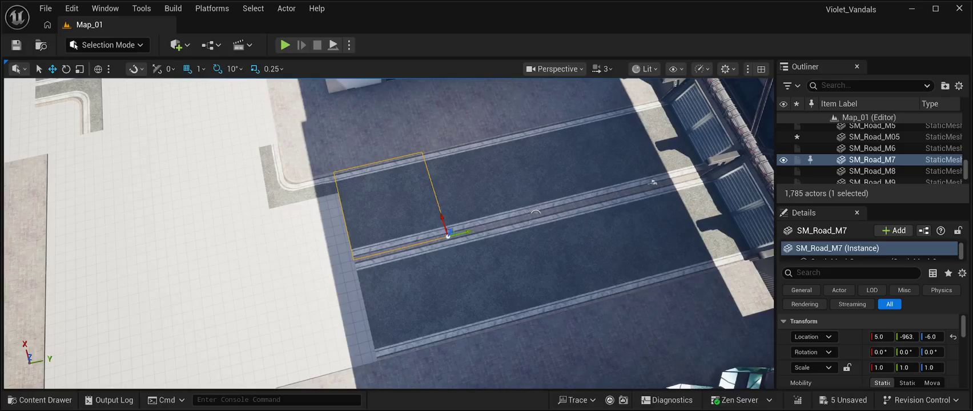
{"action": "key", "text": "ctrl+d"}
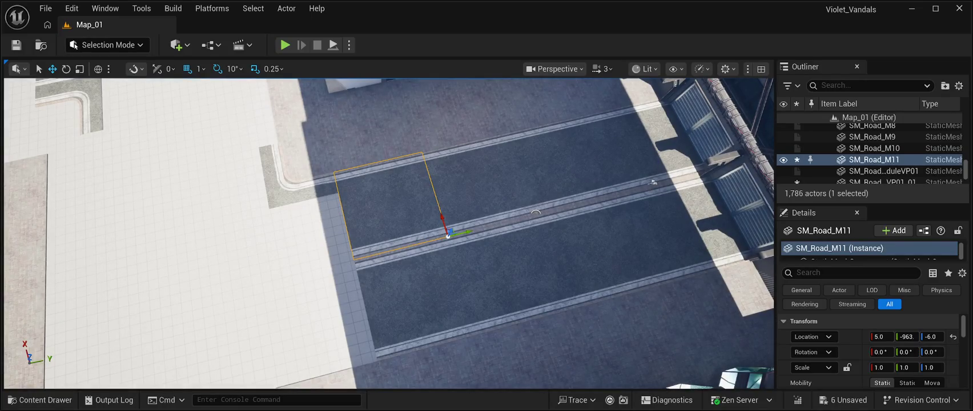
{"action": "mouse_move", "coordinate": [465, 232]}
{"action": "left_mouse_down"}
{"action": "mouse_move", "coordinate": [328, 264]}
{"action": "mouse_move", "coordinate": [384, 274]}
{"action": "left_mouse_up"}
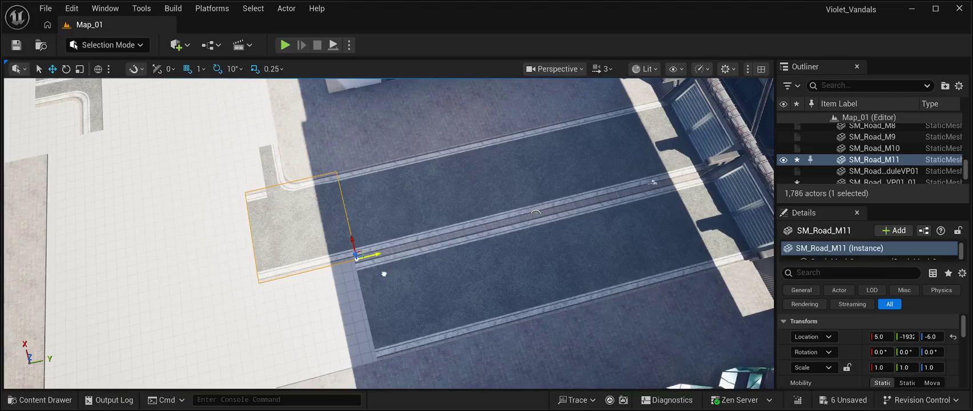
{"action": "mouse_move", "coordinate": [384, 274]}
{"action": "left_mouse_down"}
{"action": "mouse_move", "coordinate": [220, 299]}
{"action": "mouse_move", "coordinate": [289, 295]}
{"action": "left_mouse_up"}
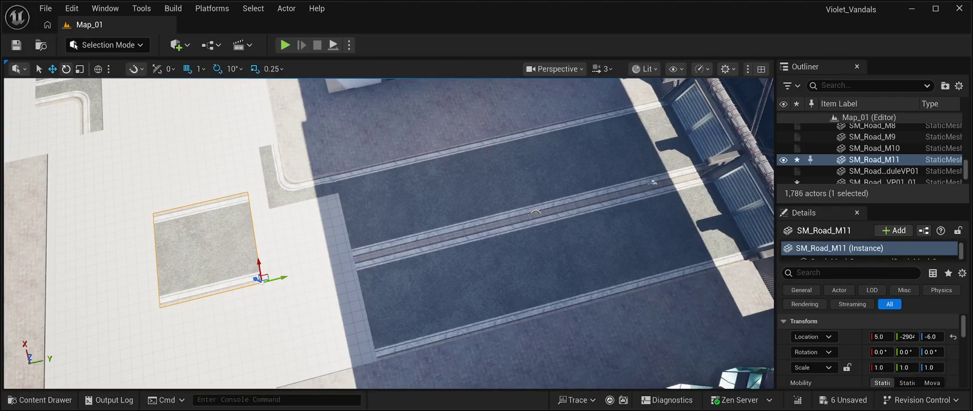
{"action": "key", "text": "e"}
{"action": "mouse_move", "coordinate": [286, 300]}
{"action": "left_mouse_down"}
{"action": "mouse_move", "coordinate": [260, 311]}
{"action": "mouse_move", "coordinate": [279, 302]}
{"action": "left_mouse_up"}
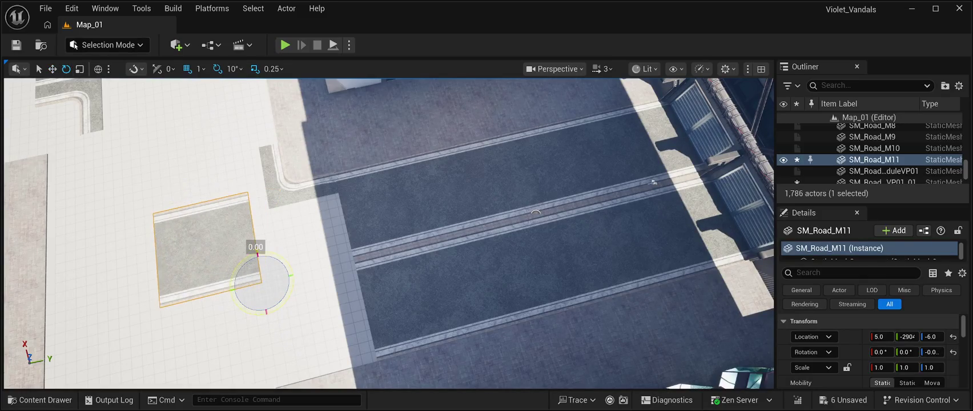
{"action": "left_click_drag", "start_coordinate": [535, 213], "coordinate": [513, 145]}
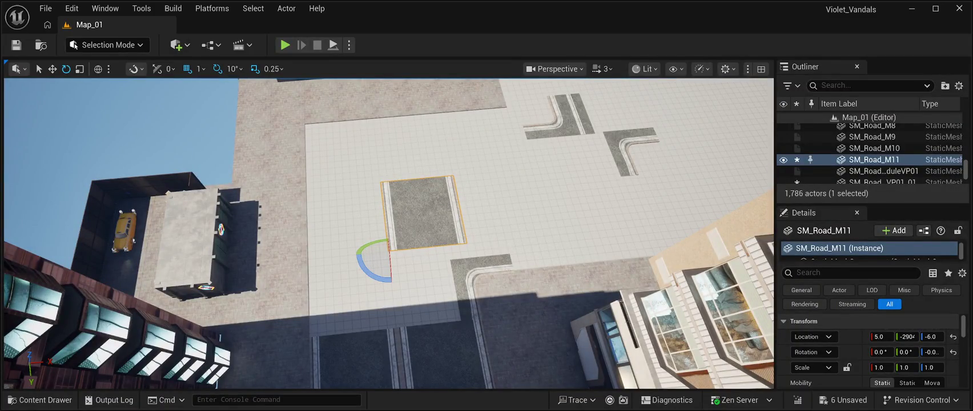
{"action": "key", "text": "Delete"}
{"action": "left_click", "coordinate": [40, 400]}
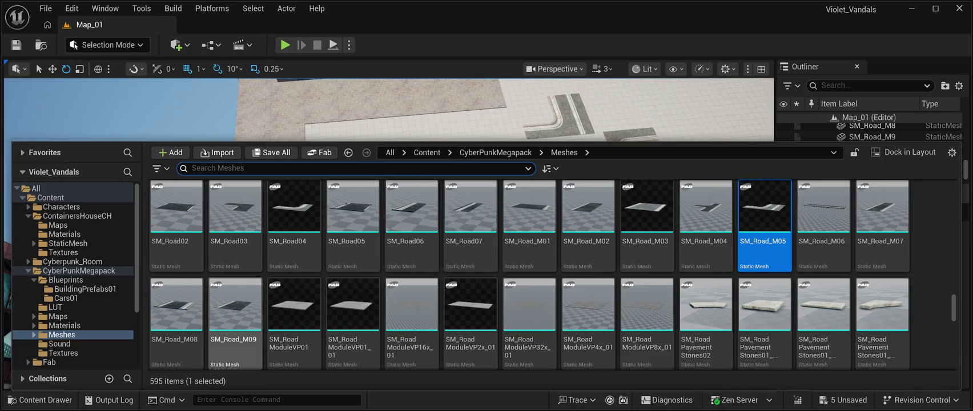
- Place the gravel SM_Road_M08 tile turned 90° and push it into the building gap
{"action": "left_click", "coordinate": [176, 308]}
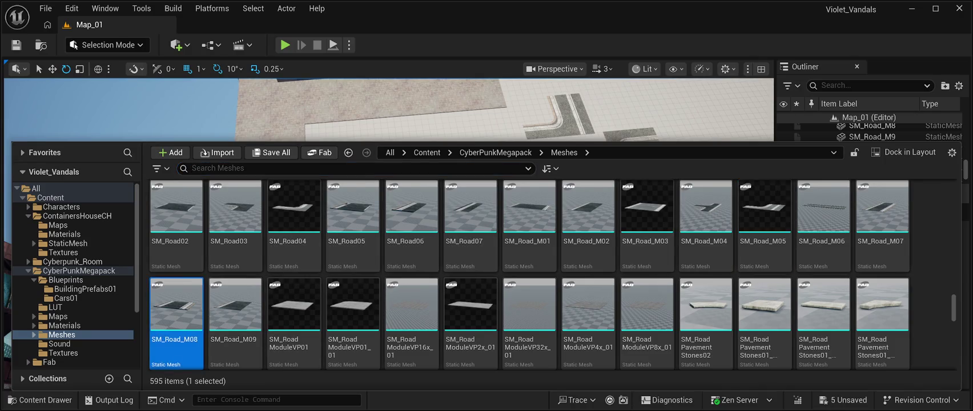
{"action": "key", "text": "ctrl+space"}
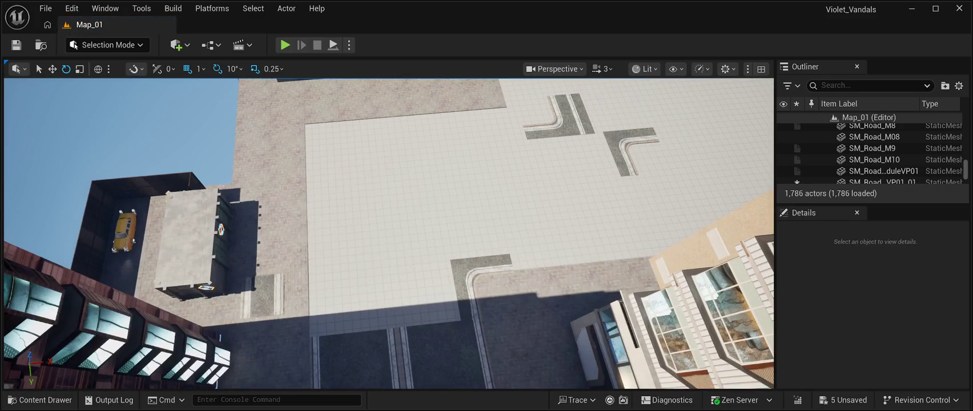
{"action": "left_click", "coordinate": [279, 297]}
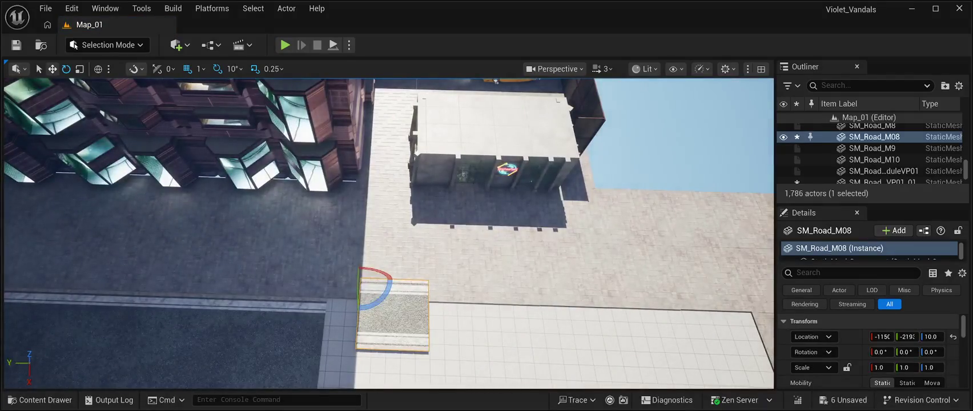
{"action": "mouse_move", "coordinate": [384, 293]}
{"action": "left_mouse_down"}
{"action": "mouse_move", "coordinate": [372, 303]}
{"action": "mouse_move", "coordinate": [388, 288]}
{"action": "left_mouse_up"}
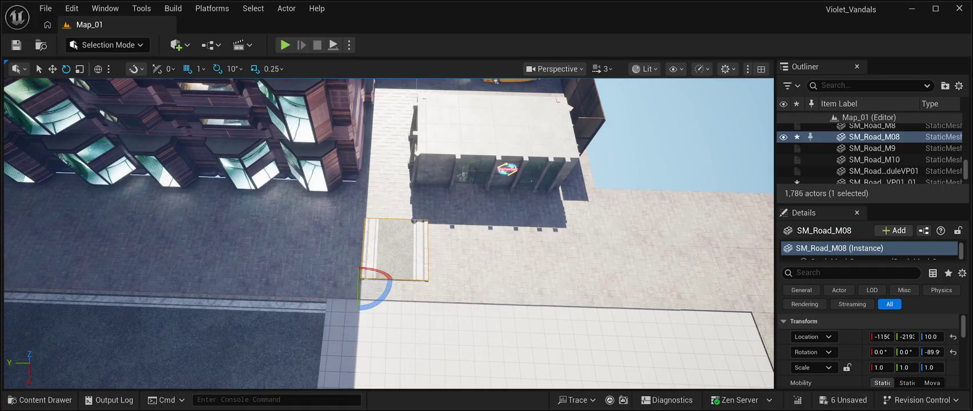
{"action": "key", "text": "w"}
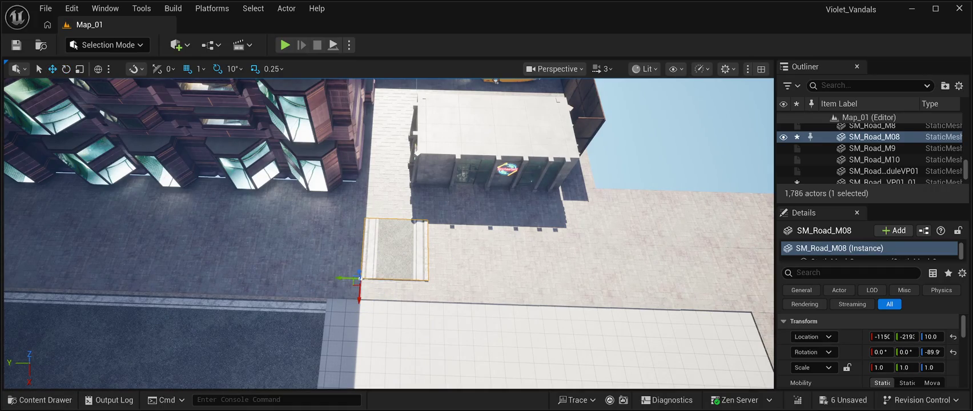
{"action": "mouse_move", "coordinate": [340, 278]}
{"action": "left_mouse_down"}
{"action": "mouse_move", "coordinate": [324, 273]}
{"action": "mouse_move", "coordinate": [354, 274]}
{"action": "mouse_move", "coordinate": [363, 252]}
{"action": "left_mouse_up"}
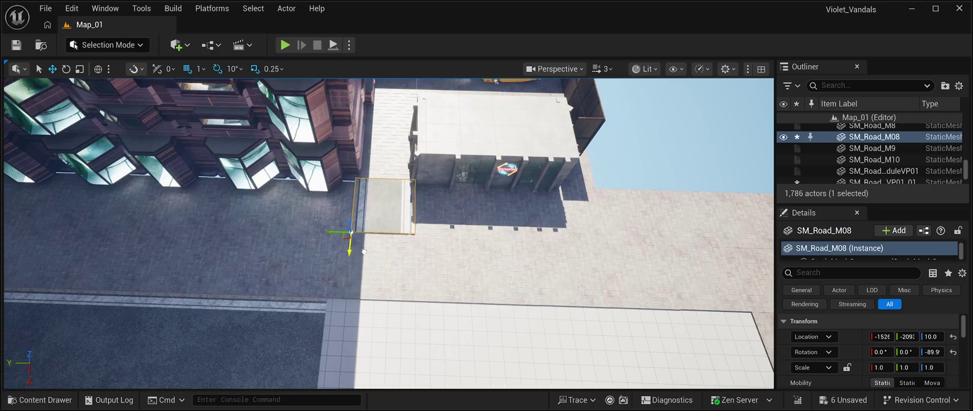
{"action": "key", "text": "f"}
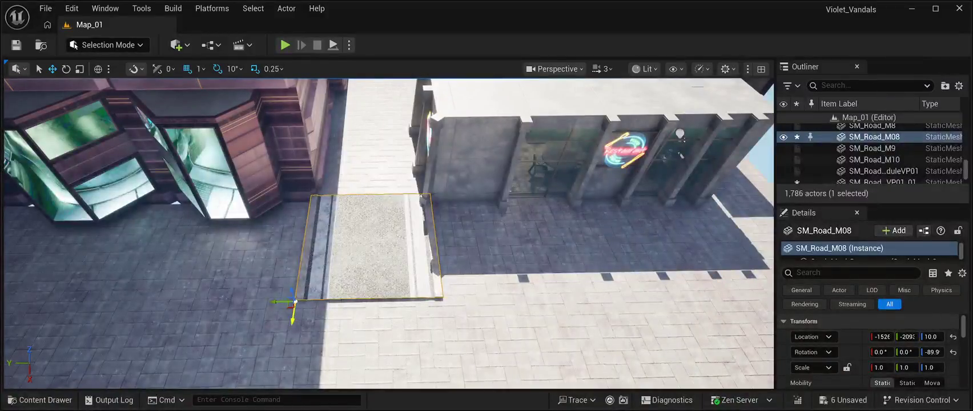
{"action": "left_click_drag", "start_coordinate": [292, 322], "coordinate": [340, 217]}
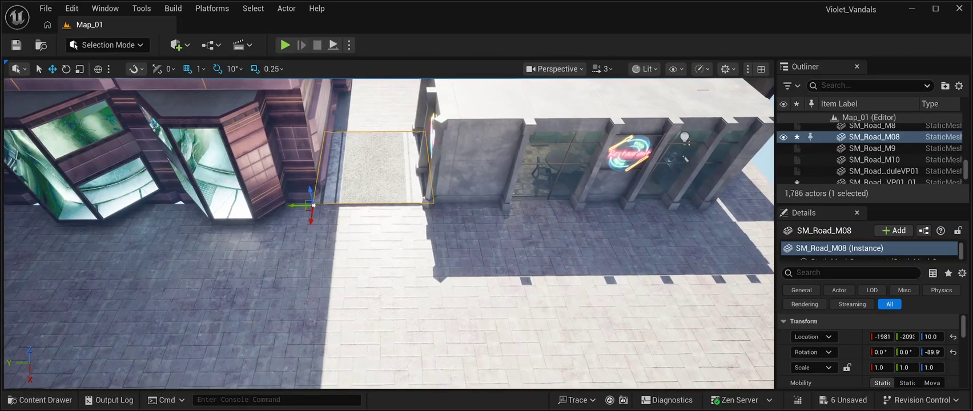
- Slide the gravel tile flush against the building, near X -1981, Y -2083
{"action": "left_click", "coordinate": [341, 257]}
{"action": "left_click", "coordinate": [374, 169]}
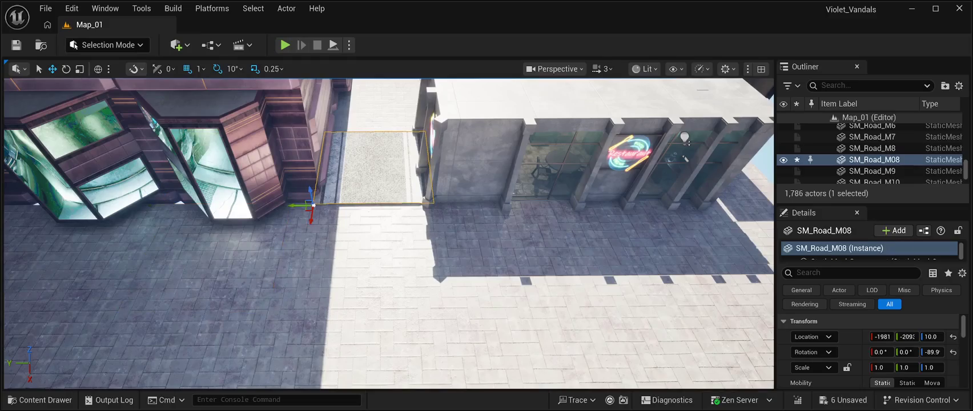
{"action": "mouse_move", "coordinate": [298, 206]}
{"action": "left_mouse_down"}
{"action": "mouse_move", "coordinate": [289, 205]}
{"action": "mouse_move", "coordinate": [298, 204]}
{"action": "left_mouse_up"}
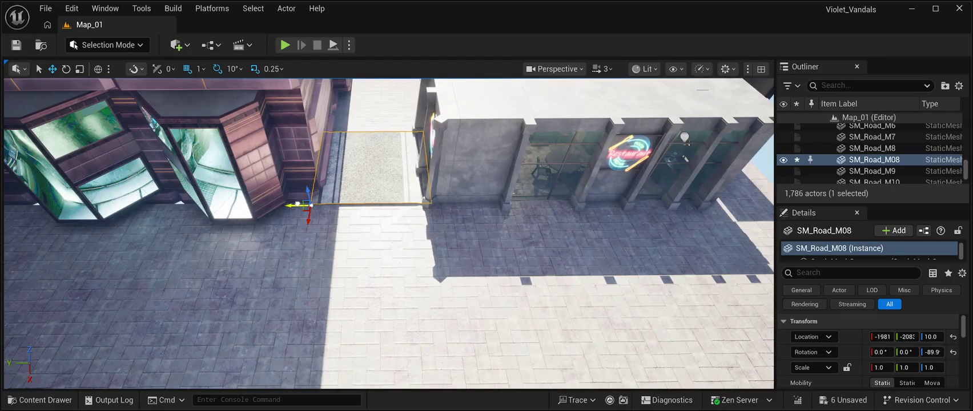
{"action": "key", "text": "f"}
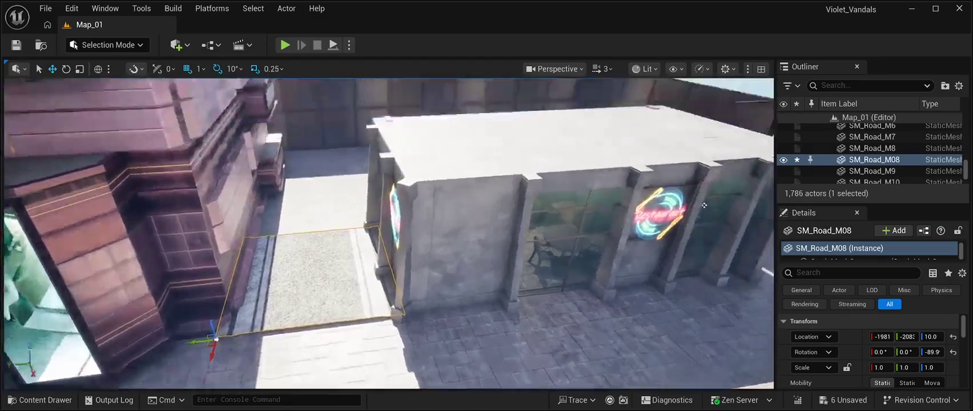
{"action": "scroll", "coordinate": [388, 234], "scroll_direction": "down", "scroll_amount": 10}
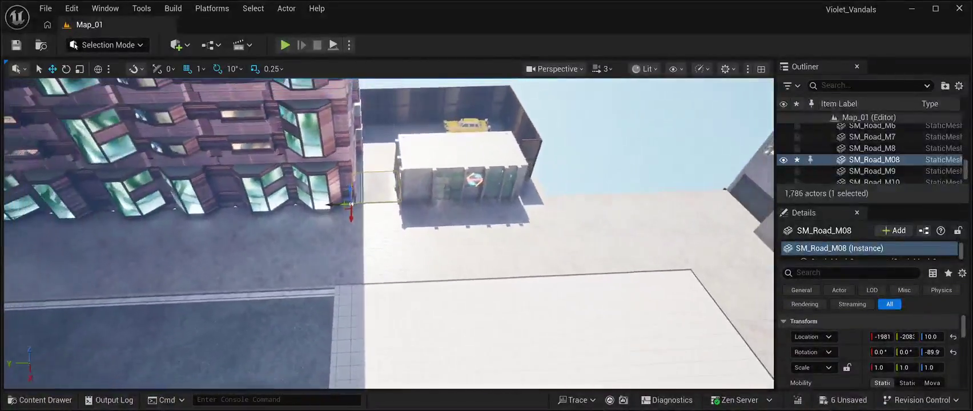
{"action": "key", "text": "ctrl+b"}
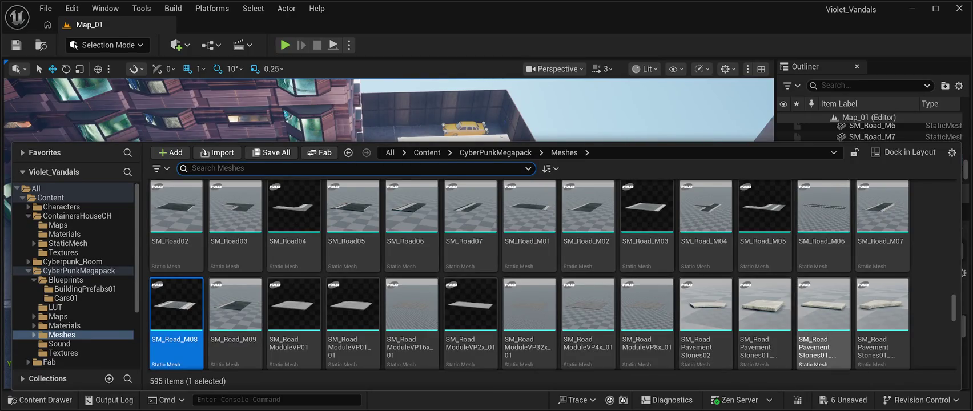
- Place an SM_Road03 curved corner on the plaza near X -900, Y -4048 and frame it
{"action": "scroll", "coordinate": [824, 320], "scroll_direction": "down", "scroll_amount": 2}
{"action": "scroll", "coordinate": [823, 320], "scroll_direction": "up", "scroll_amount": 2}
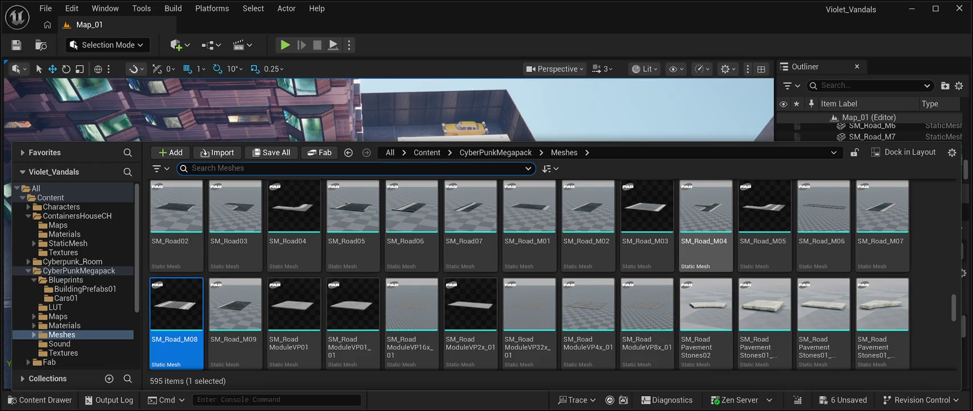
{"action": "scroll", "coordinate": [764, 240], "scroll_direction": "up", "scroll_amount": 1}
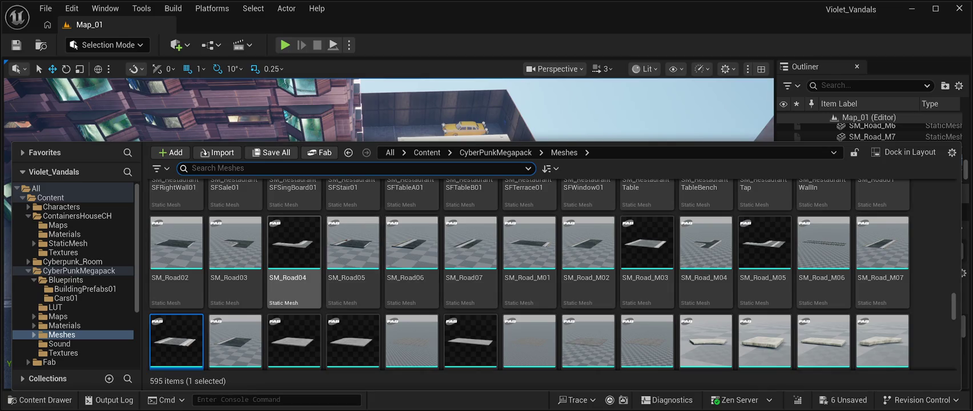
{"action": "scroll", "coordinate": [352, 257], "scroll_direction": "up", "scroll_amount": 2}
{"action": "scroll", "coordinate": [352, 252], "scroll_direction": "down", "scroll_amount": 1}
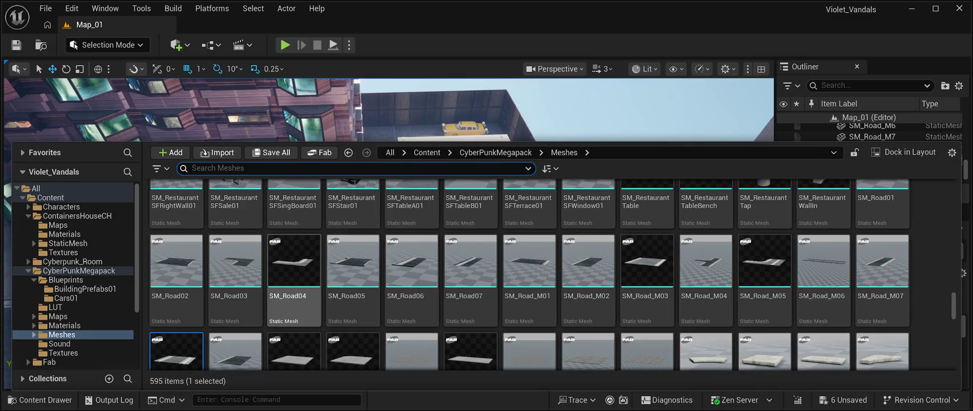
{"action": "left_click", "coordinate": [235, 260]}
{"action": "key", "text": "ctrl+space"}
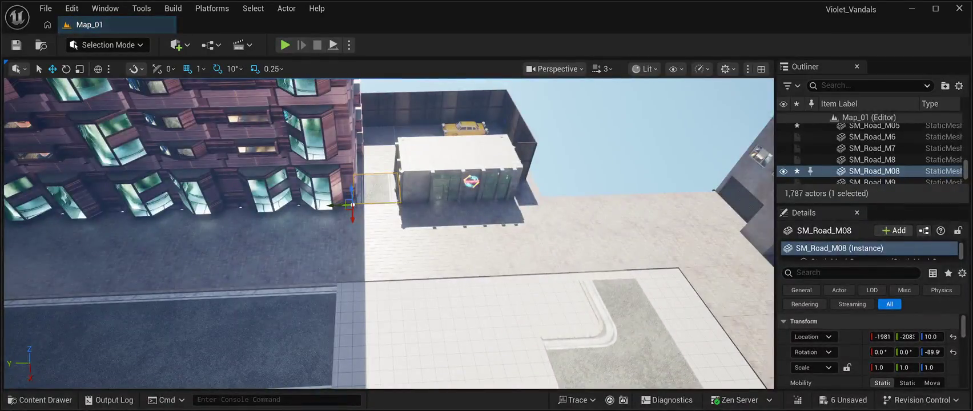
{"action": "left_click_drag", "start_coordinate": [571, 274], "coordinate": [588, 286]}
{"action": "key", "text": "f"}
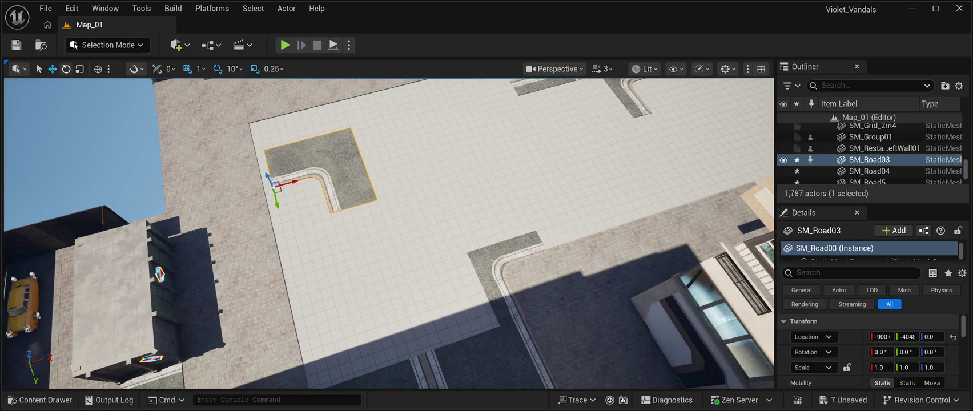
- Turn the SM_Road03 corner 60° and move it toward the road edge
{"action": "left_click", "coordinate": [66, 68]}
{"action": "mouse_move", "coordinate": [298, 199]}
{"action": "left_mouse_down"}
{"action": "mouse_move", "coordinate": [301, 217]}
{"action": "mouse_move", "coordinate": [314, 180]}
{"action": "mouse_move", "coordinate": [280, 219]}
{"action": "mouse_move", "coordinate": [312, 347]}
{"action": "mouse_move", "coordinate": [297, 332]}
{"action": "mouse_move", "coordinate": [263, 337]}
{"action": "mouse_move", "coordinate": [254, 321]}
{"action": "mouse_move", "coordinate": [275, 250]}
{"action": "left_mouse_up"}
{"action": "left_click", "coordinate": [52, 68]}
{"action": "left_click_drag", "start_coordinate": [256, 275], "coordinate": [265, 315]}
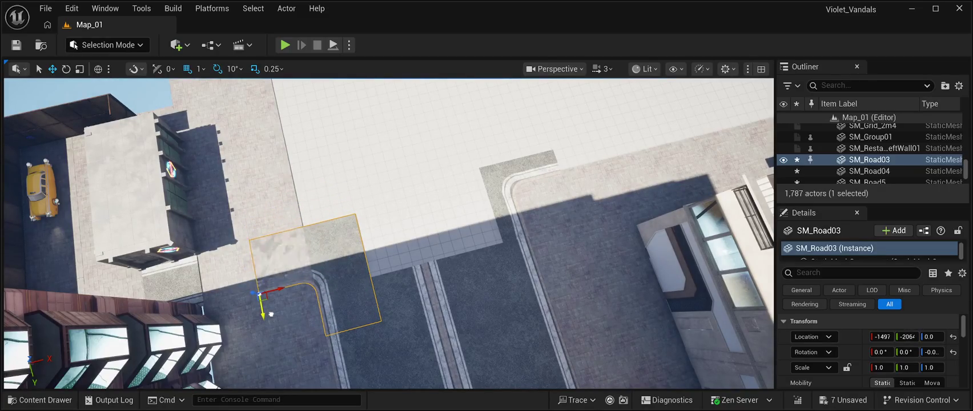
- Select and frame the SM_Road_M10 road piece, then show the CyberPunkMegapack Meshes folder
{"action": "left_click", "coordinate": [371, 342]}
{"action": "key", "text": "f"}
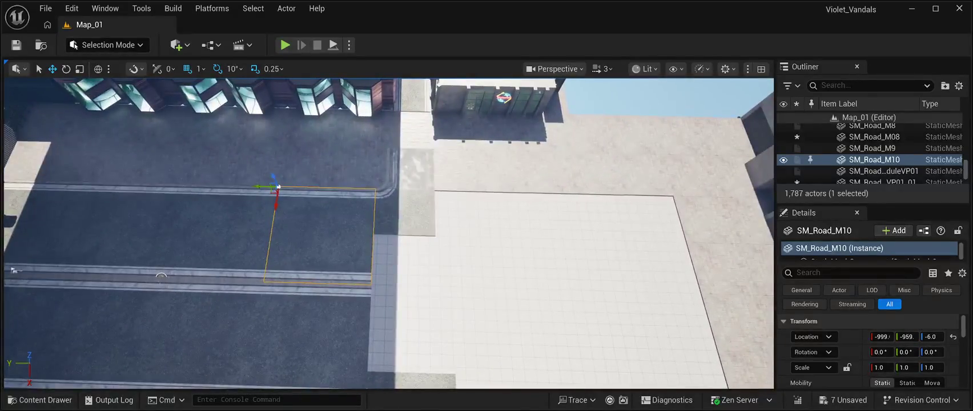
{"action": "left_click", "coordinate": [142, 280]}
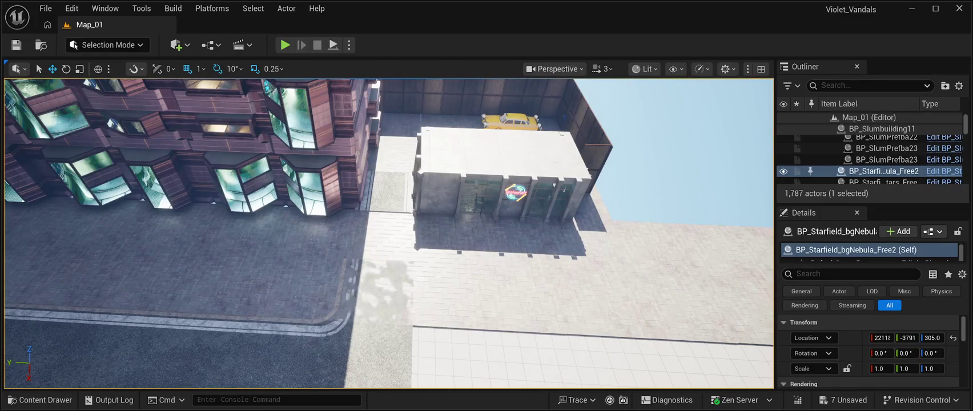
{"action": "left_click", "coordinate": [40, 400]}
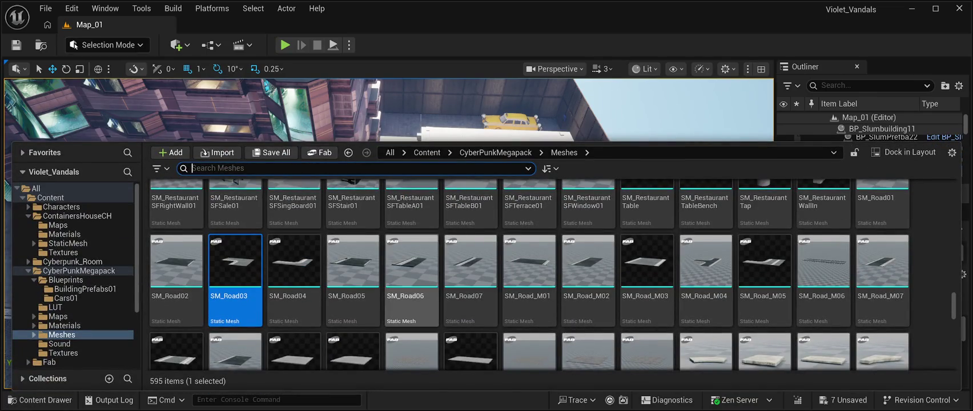
- Place SM_Road06 turned 90° along the plaza edge, slid against the building
{"action": "left_click", "coordinate": [674, 108]}
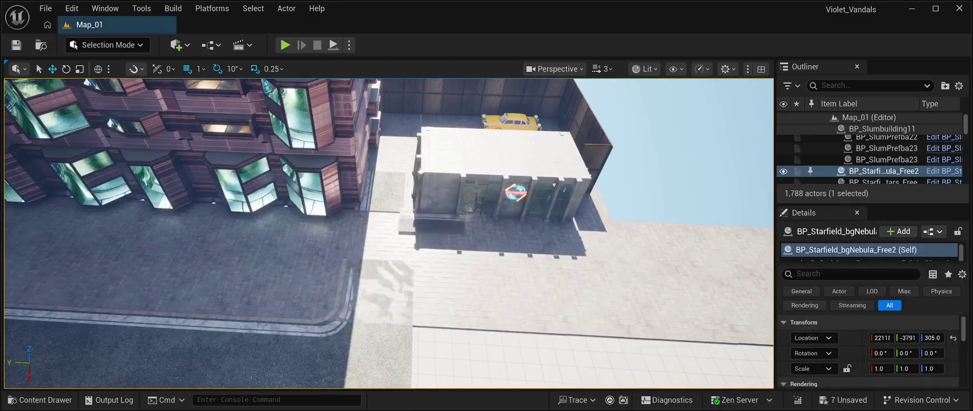
{"action": "left_click_drag", "start_coordinate": [407, 264], "coordinate": [382, 252]}
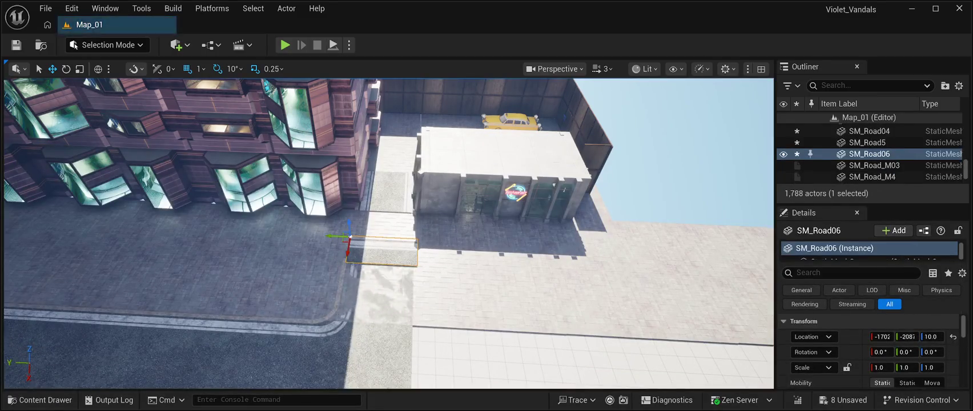
{"action": "key", "text": "e"}
{"action": "key", "text": "e"}
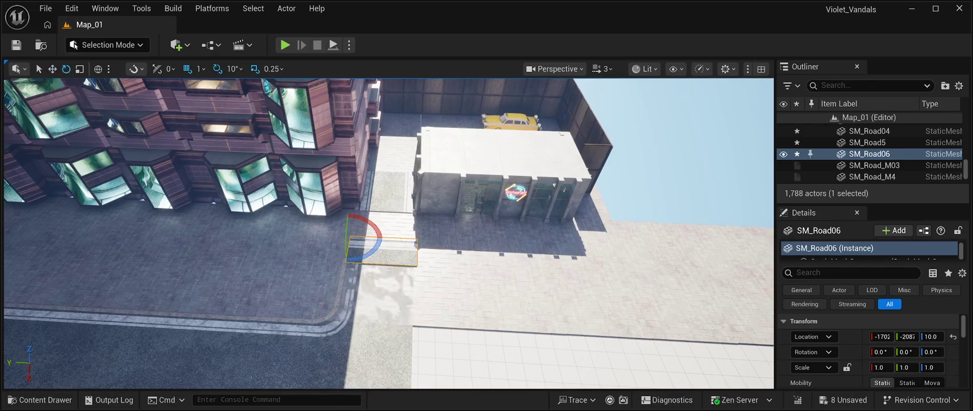
{"action": "left_click_drag", "start_coordinate": [368, 251], "coordinate": [376, 246]}
{"action": "key", "text": "w"}
{"action": "left_click_drag", "start_coordinate": [351, 257], "coordinate": [348, 276]}
{"action": "key", "text": "f"}
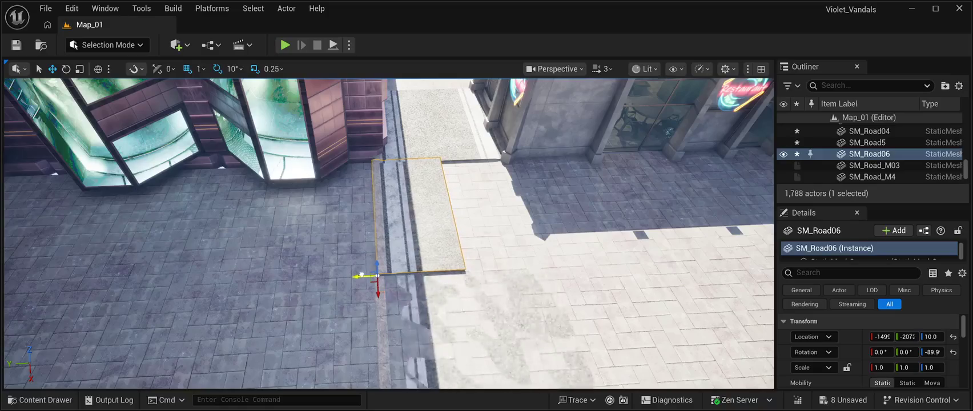
{"action": "mouse_move", "coordinate": [360, 275]}
{"action": "left_mouse_down"}
{"action": "mouse_move", "coordinate": [257, 272]}
{"action": "mouse_move", "coordinate": [229, 283]}
{"action": "left_mouse_up"}
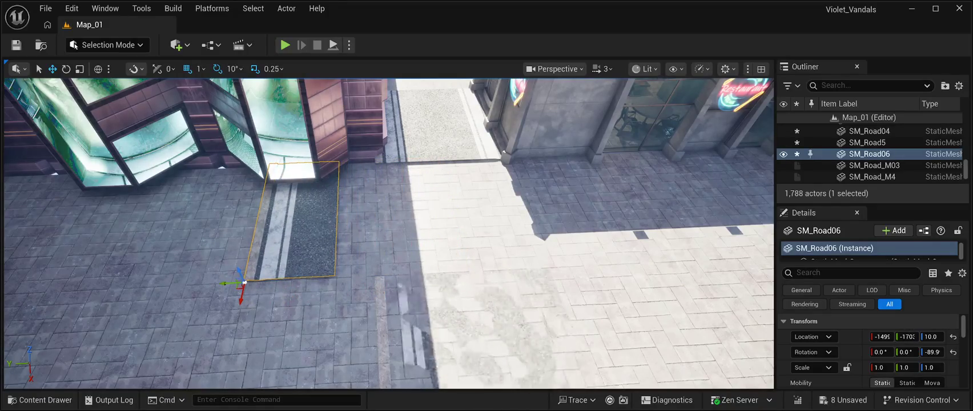
- Line up the SM_Road_M08 gravel strip and SM_Road03 corner with the straight piece
{"action": "left_click", "coordinate": [434, 123]}
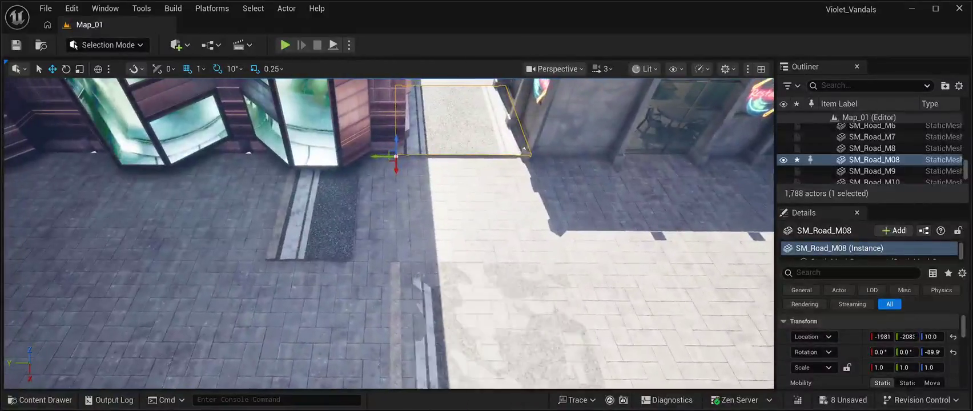
{"action": "mouse_move", "coordinate": [395, 164]}
{"action": "left_mouse_down"}
{"action": "mouse_move", "coordinate": [406, 270]}
{"action": "mouse_move", "coordinate": [383, 258]}
{"action": "mouse_move", "coordinate": [393, 258]}
{"action": "left_mouse_up"}
{"action": "scroll", "coordinate": [393, 258], "scroll_direction": "up", "scroll_amount": 5}
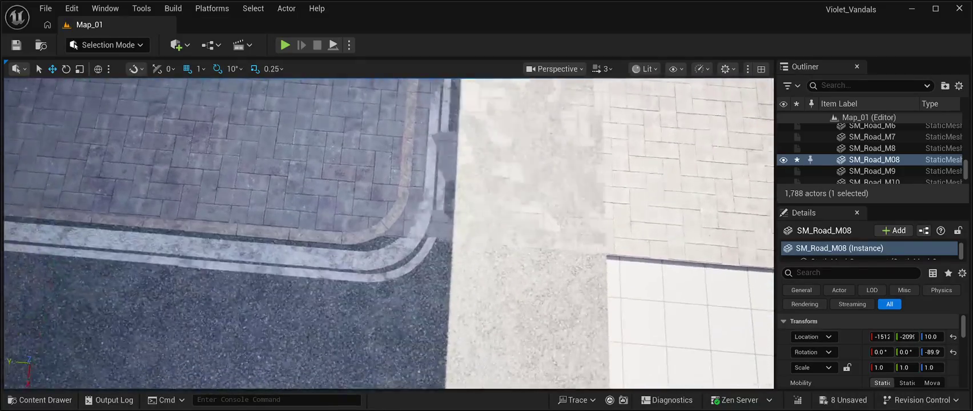
{"action": "left_click", "coordinate": [388, 228]}
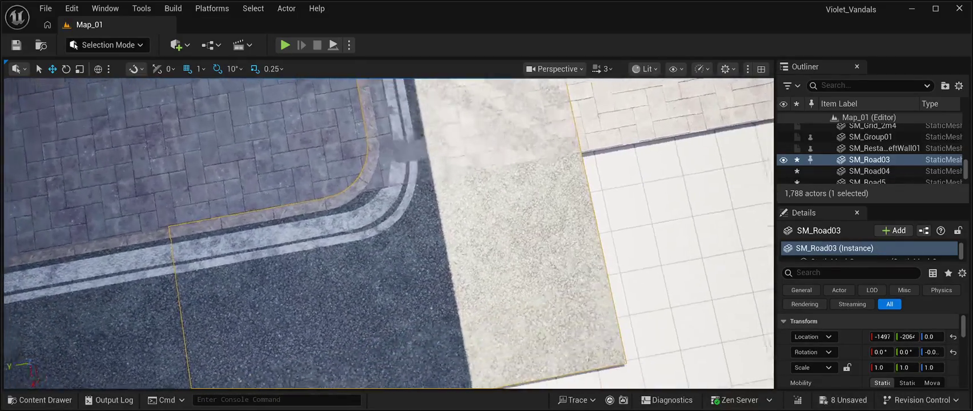
{"action": "mouse_move", "coordinate": [357, 148]}
{"action": "left_mouse_down"}
{"action": "mouse_move", "coordinate": [430, 149]}
{"action": "mouse_move", "coordinate": [392, 150]}
{"action": "left_mouse_up"}
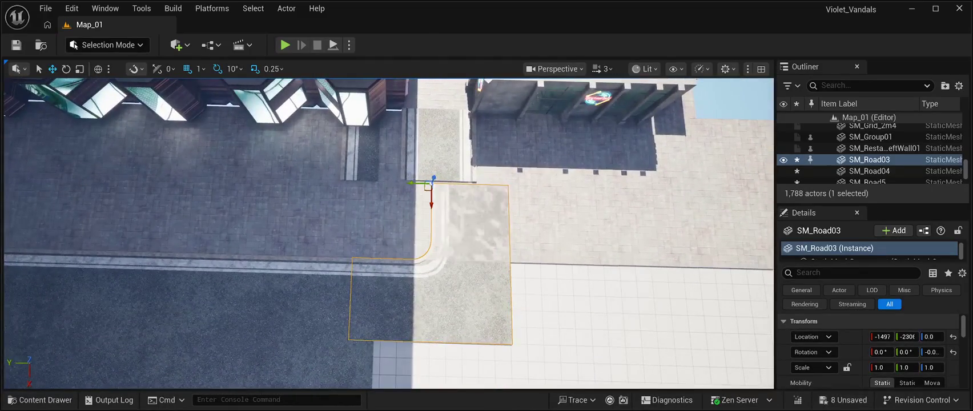
{"action": "left_click_drag", "start_coordinate": [415, 183], "coordinate": [380, 182]}
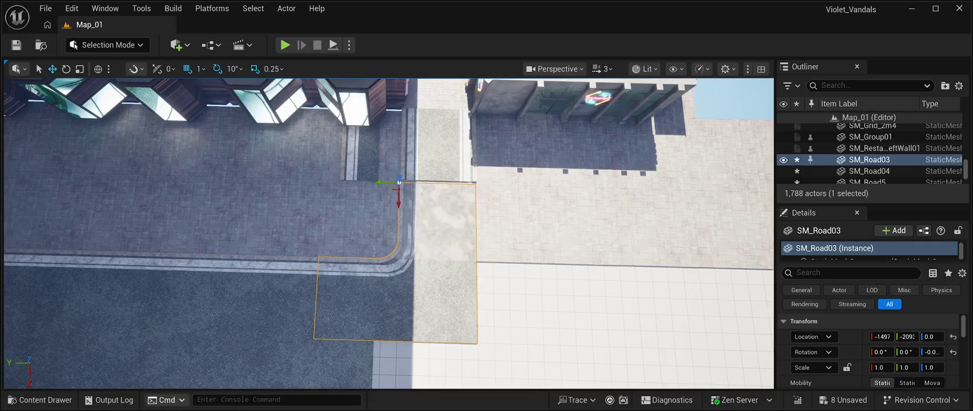
{"action": "left_click", "coordinate": [40, 400]}
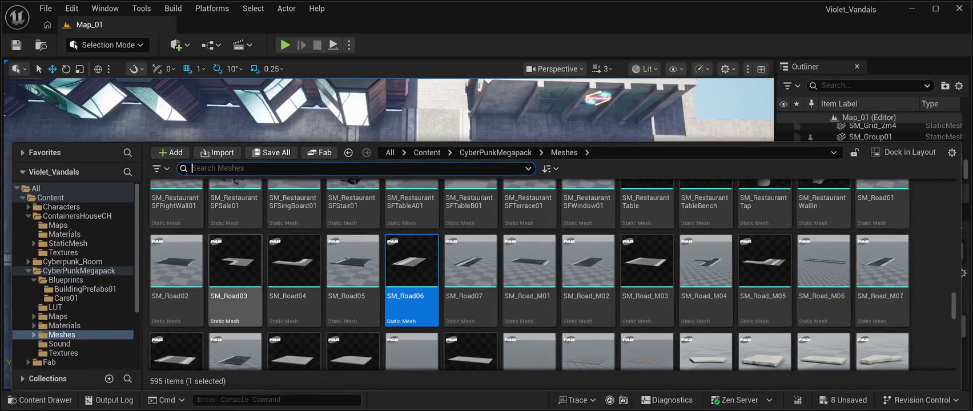
- Drop an SM_Road_M02 slab on the plaza and delete SM_Road06 and SM_Road_M08
{"action": "left_click", "coordinate": [588, 262]}
{"action": "key", "text": "ctrl+space"}
{"action": "mouse_move", "coordinate": [571, 228]}
{"action": "left_mouse_down"}
{"action": "mouse_move", "coordinate": [410, 130]}
{"action": "mouse_move", "coordinate": [517, 167]}
{"action": "left_mouse_up"}
{"action": "left_click", "coordinate": [360, 148]}
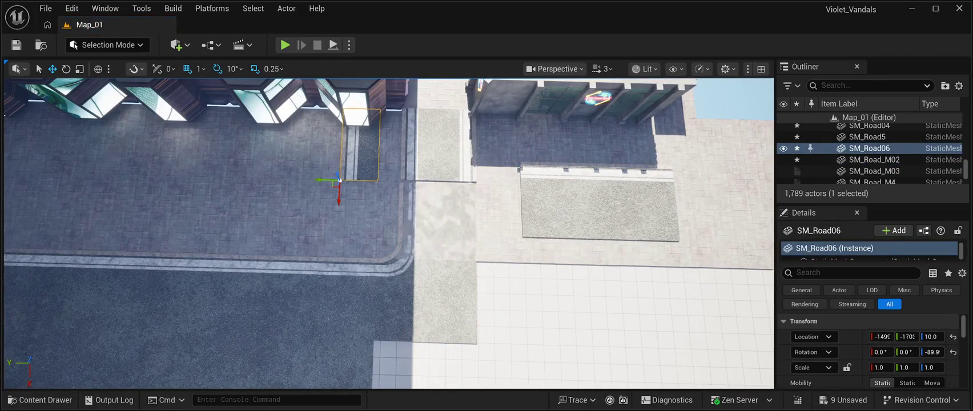
{"action": "key", "text": "Delete"}
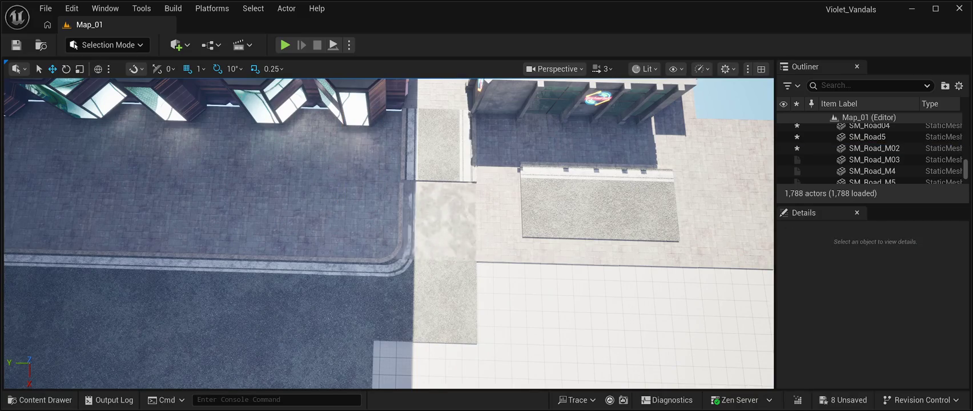
{"action": "left_click", "coordinate": [439, 145]}
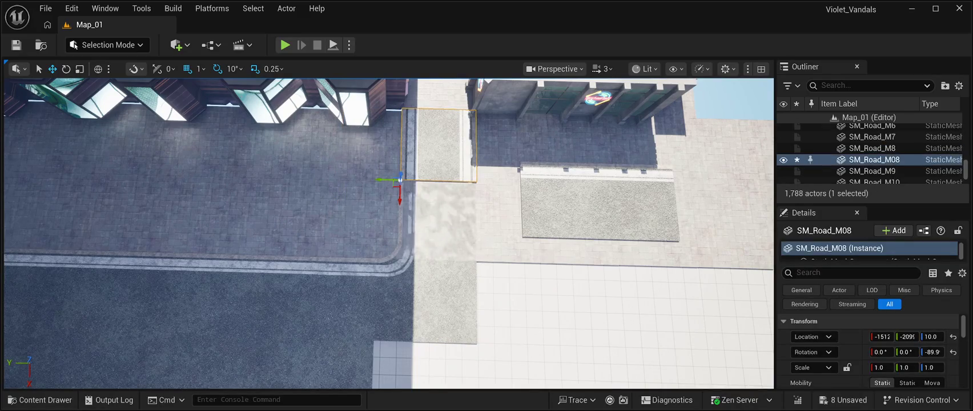
{"action": "key", "text": "Delete"}
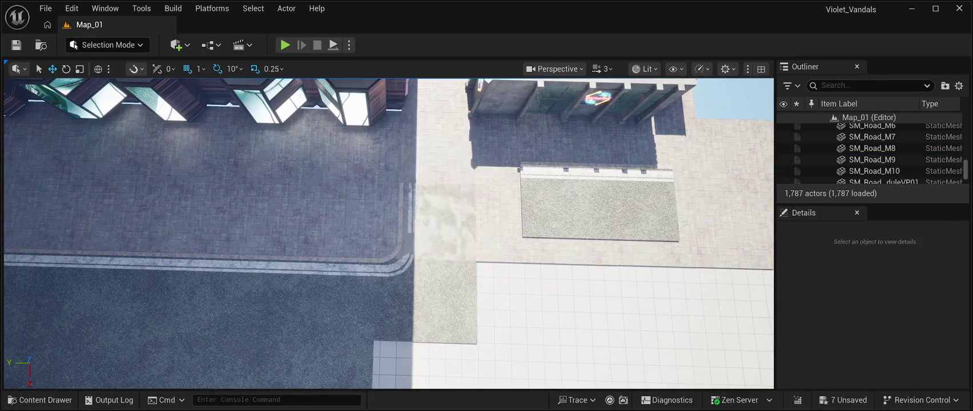
- Turn the SM_Road_M02 slab 90° and fit it beside the curved corner near X -1555, Y -2110
{"action": "left_click", "coordinate": [518, 166]}
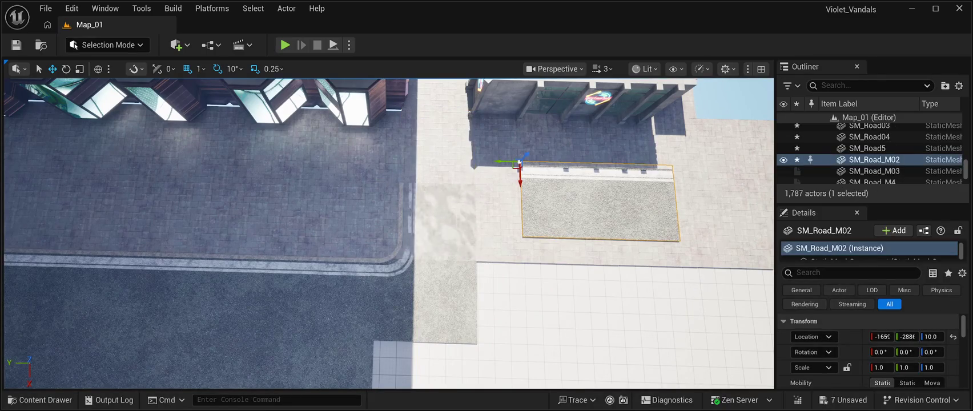
{"action": "key", "text": "e"}
{"action": "mouse_move", "coordinate": [510, 188]}
{"action": "left_mouse_down"}
{"action": "mouse_move", "coordinate": [537, 197]}
{"action": "mouse_move", "coordinate": [551, 177]}
{"action": "left_mouse_up"}
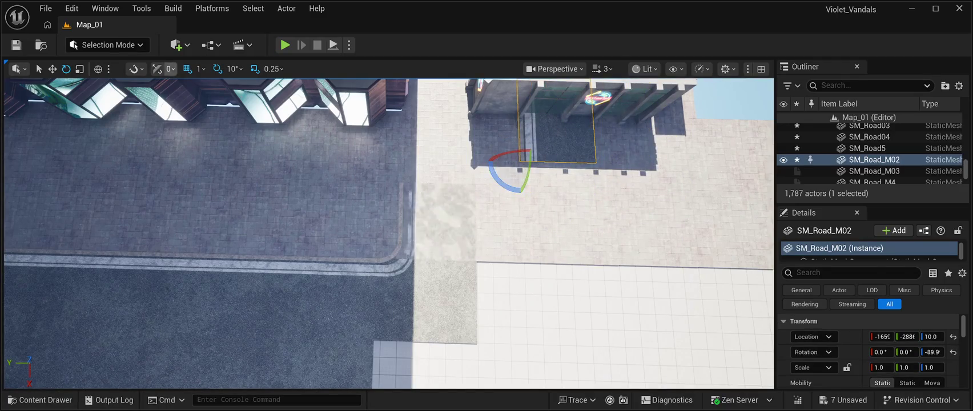
{"action": "left_click", "coordinate": [52, 68]}
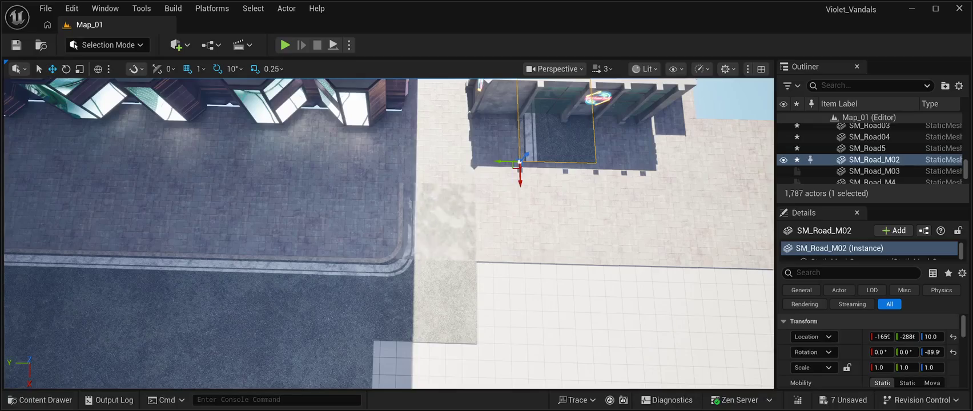
{"action": "left_click_drag", "start_coordinate": [501, 162], "coordinate": [384, 156]}
{"action": "left_click_drag", "start_coordinate": [388, 234], "coordinate": [434, 211]}
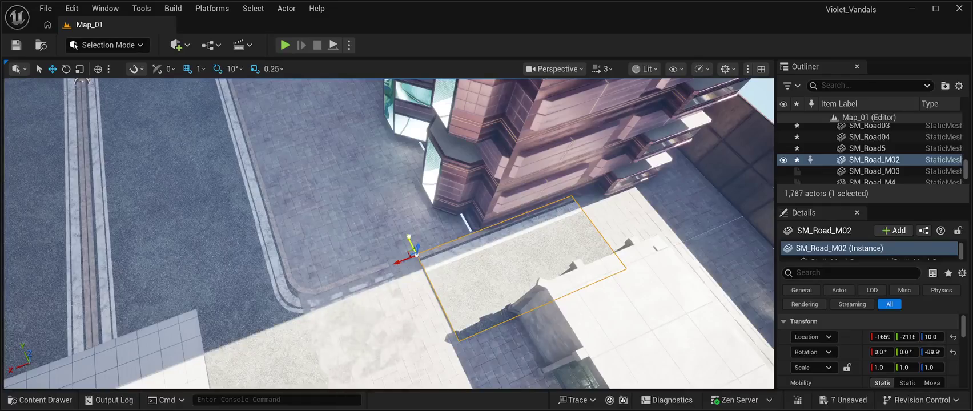
{"action": "left_click_drag", "start_coordinate": [408, 239], "coordinate": [383, 209]}
{"action": "key", "text": "f"}
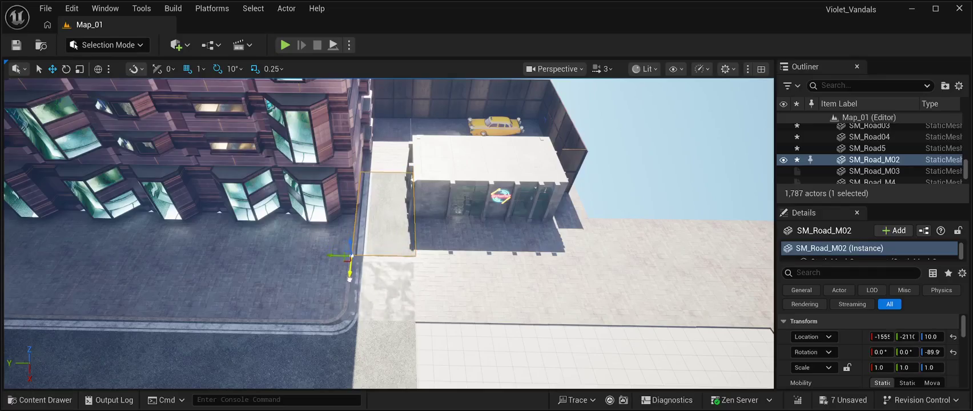
{"action": "left_click", "coordinate": [379, 319]}
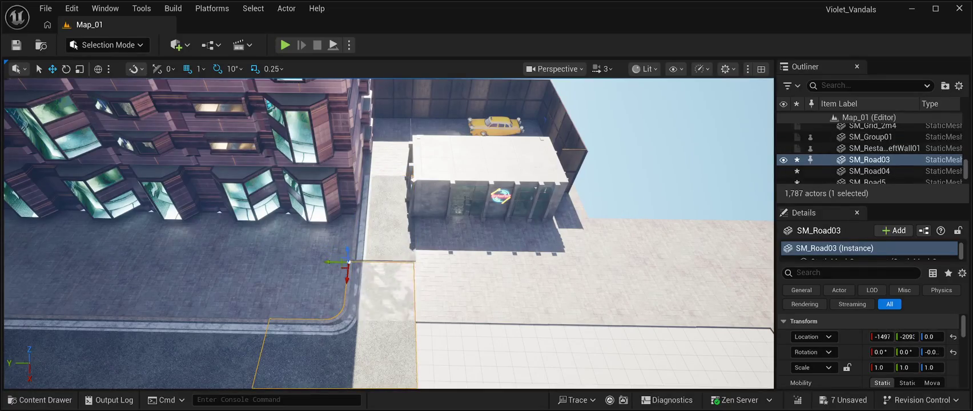
- Delete the SM_Road_M02 slab and SM_Road03 corner, leaving Map_01 at 1,785 actors
{"action": "key", "text": "f"}
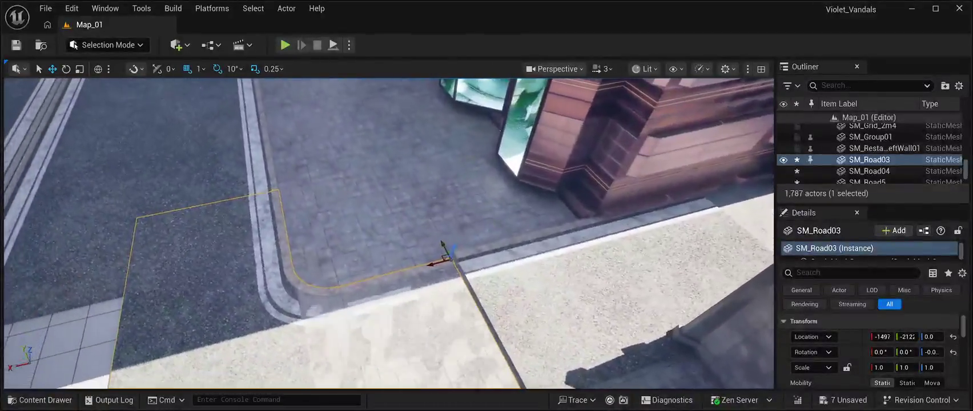
{"action": "left_click_drag", "start_coordinate": [441, 245], "coordinate": [521, 153]}
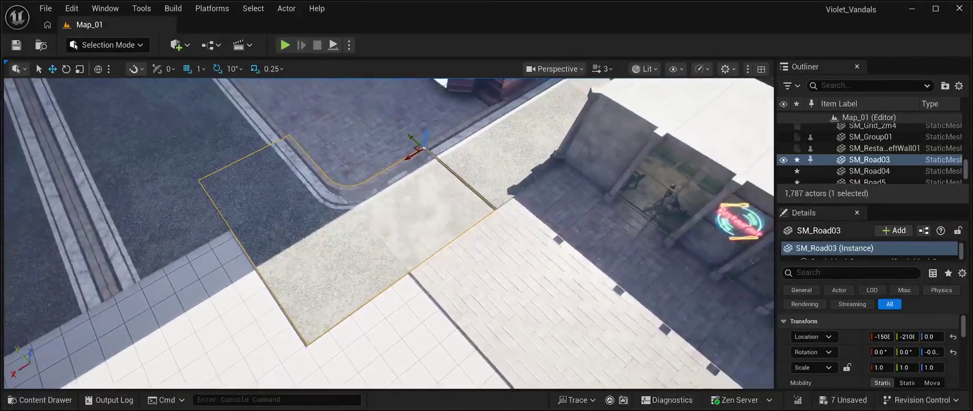
{"action": "left_click", "coordinate": [400, 200]}
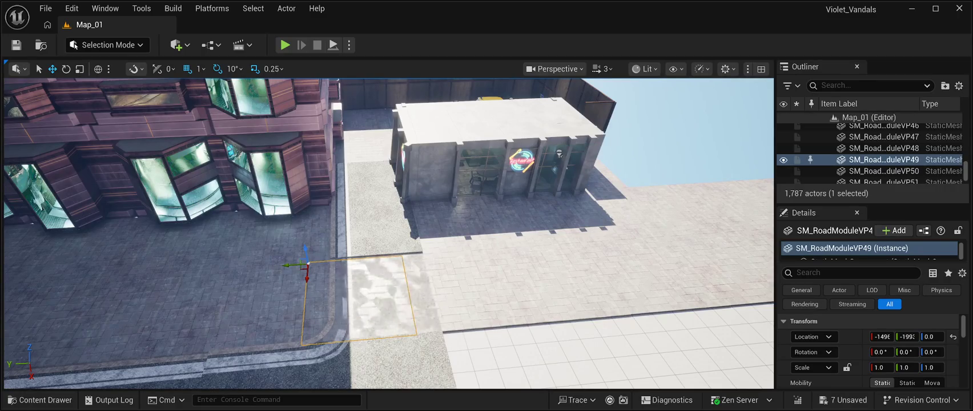
{"action": "left_click", "coordinate": [377, 206]}
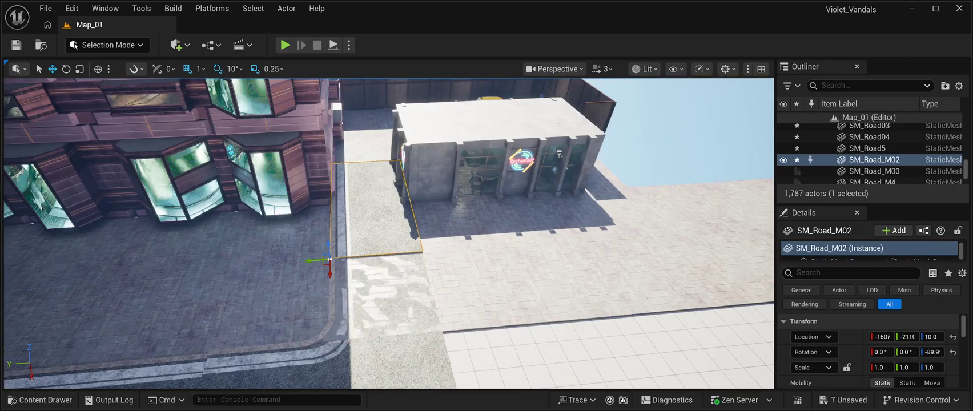
{"action": "key", "text": "Delete"}
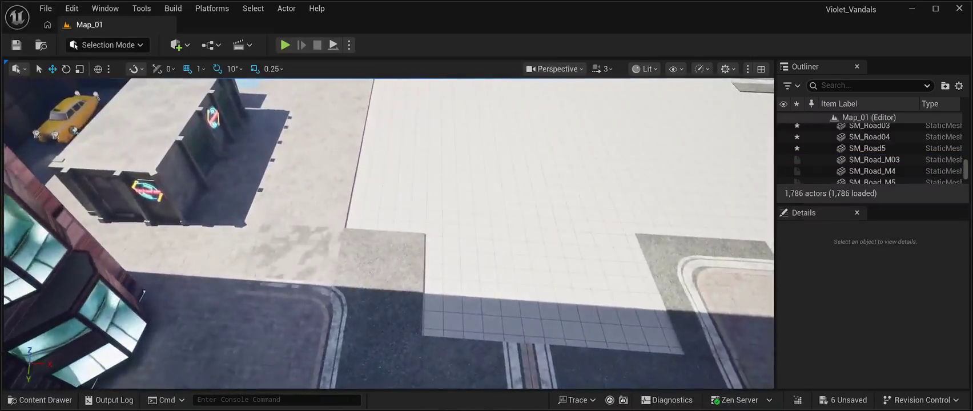
{"action": "left_click", "coordinate": [343, 256]}
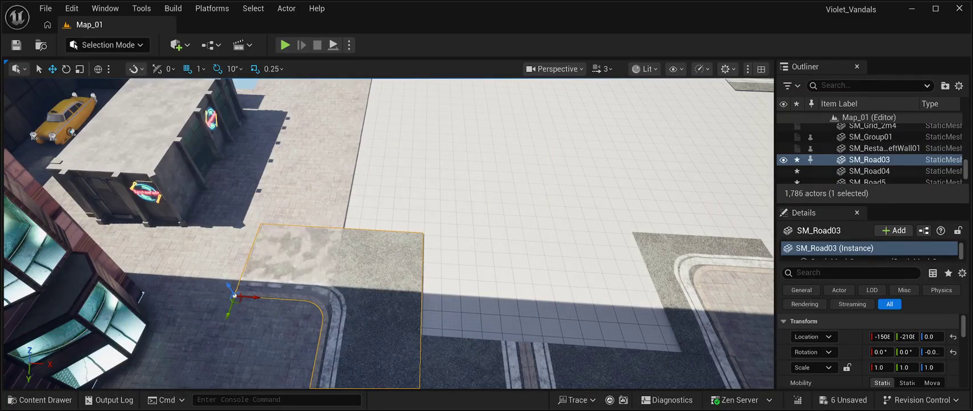
{"action": "key", "text": "Delete"}
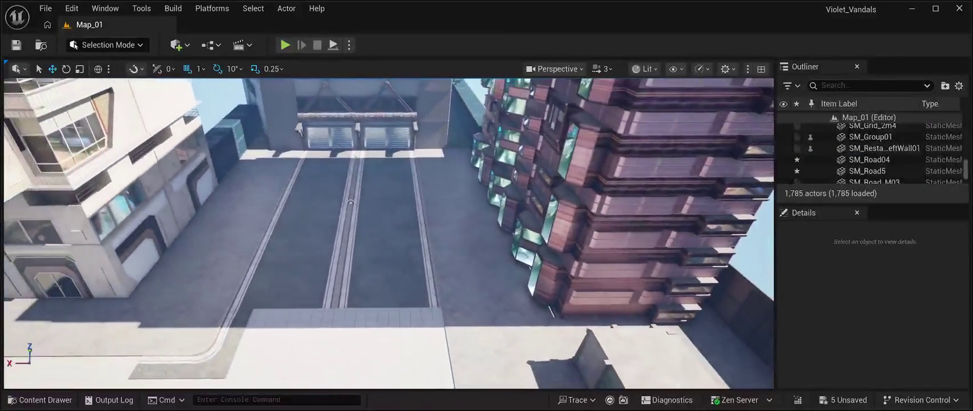
{"action": "left_click_drag", "start_coordinate": [350, 202], "coordinate": [716, 322]}
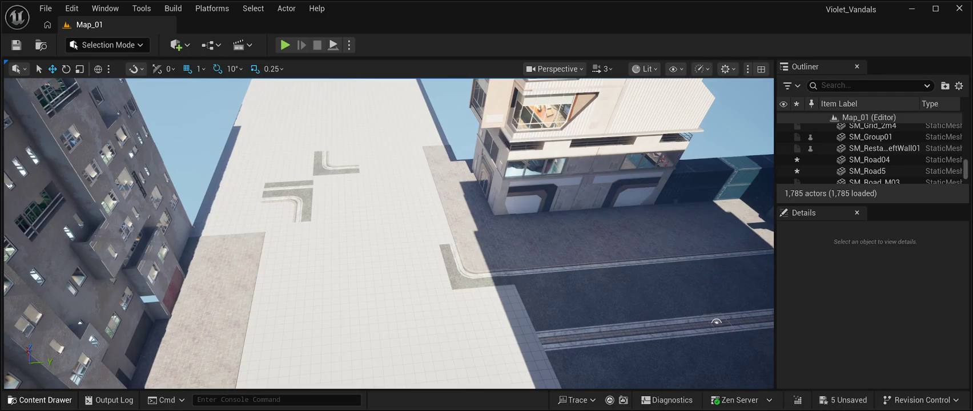
{"action": "left_click", "coordinate": [40, 400]}
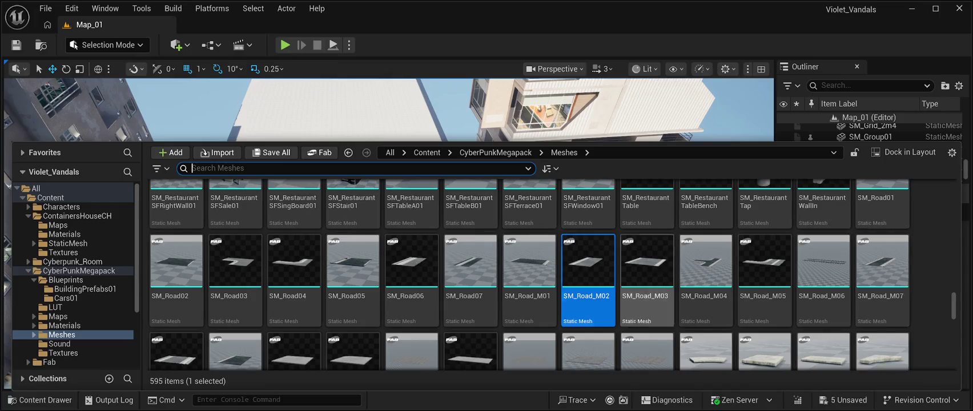
- Place the SM_Road_M04 T-junction on the plaza and slide it along X beside the building
{"action": "scroll", "coordinate": [411, 309], "scroll_direction": "down", "scroll_amount": 3}
{"action": "scroll", "coordinate": [411, 308], "scroll_direction": "down", "scroll_amount": 2}
{"action": "scroll", "coordinate": [411, 308], "scroll_direction": "up", "scroll_amount": 2}
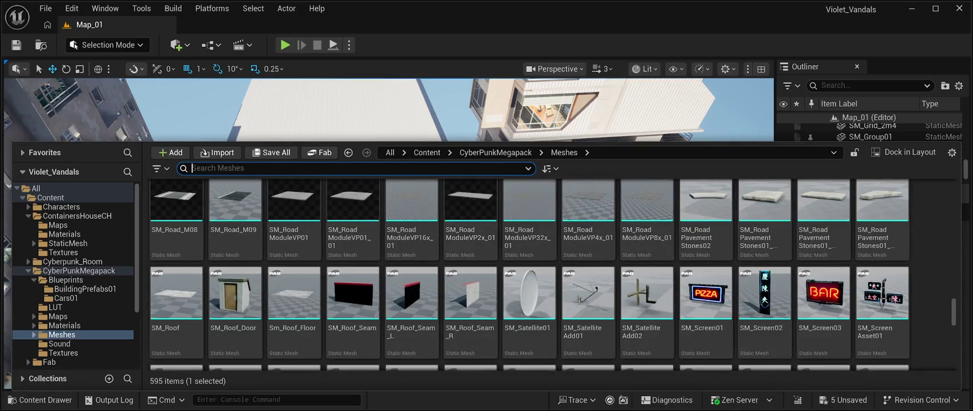
{"action": "scroll", "coordinate": [647, 297], "scroll_direction": "up", "scroll_amount": 3}
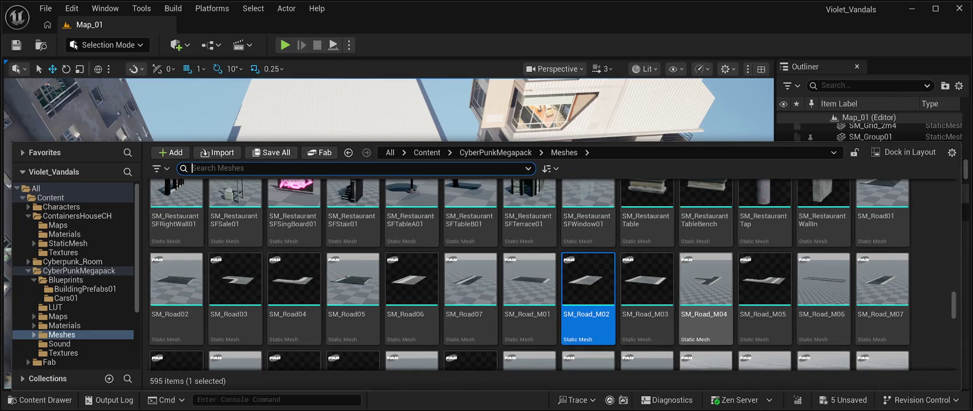
{"action": "key", "text": "ctrl+space"}
{"action": "left_click_drag", "start_coordinate": [399, 274], "coordinate": [474, 343]}
{"action": "key", "text": "f"}
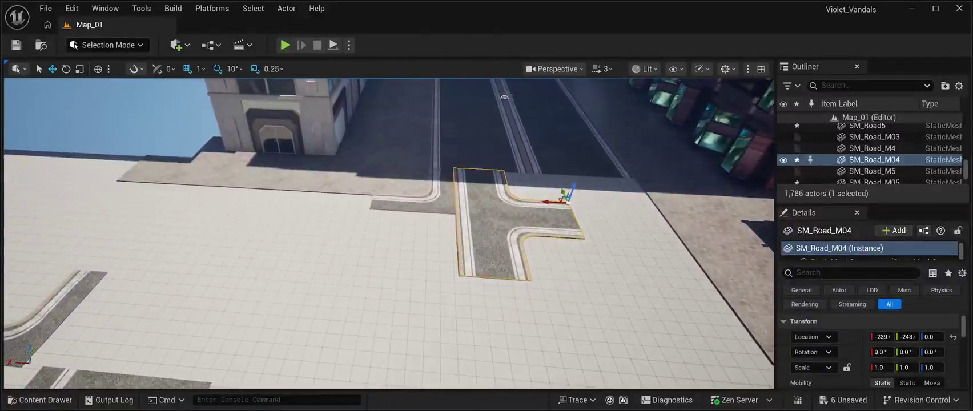
{"action": "left_click_drag", "start_coordinate": [562, 199], "coordinate": [153, 179]}
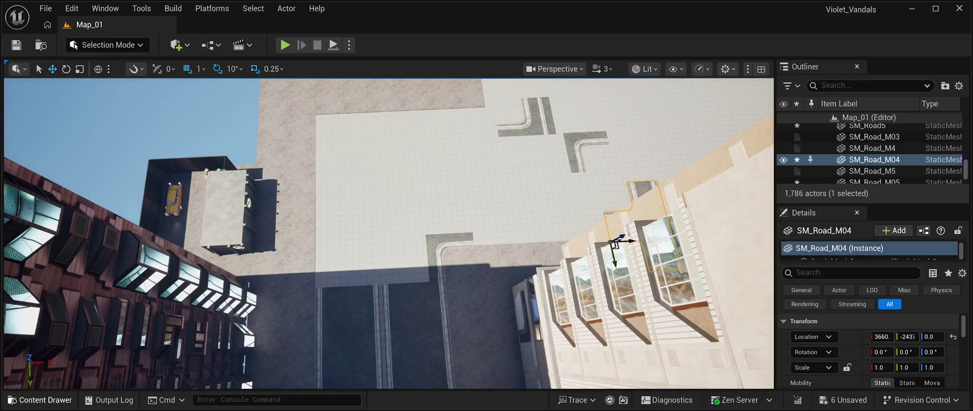
{"action": "key", "text": "ctrl+space"}
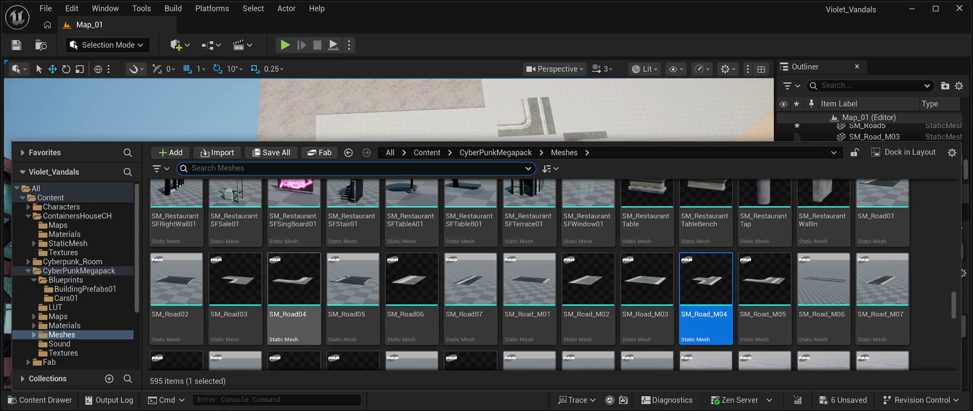
- Drop the SM_Road_M11 piece onto the plaza floor, then undo it
{"action": "key", "text": "ctrl+space"}
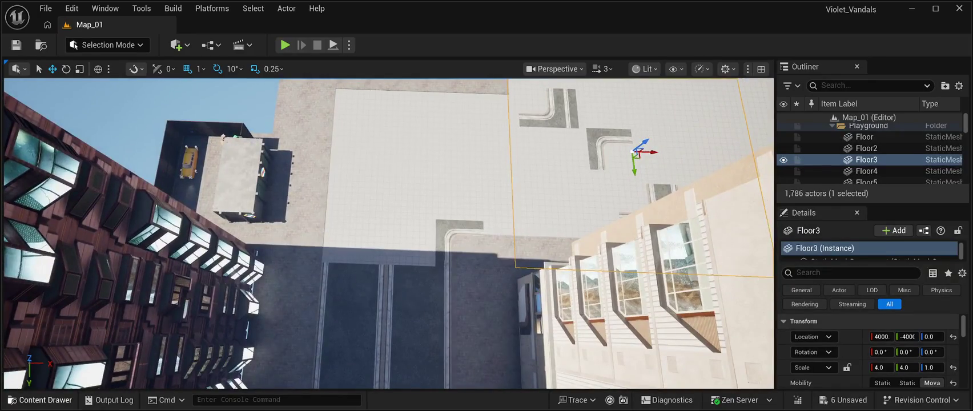
{"action": "key", "text": "ctrl+space"}
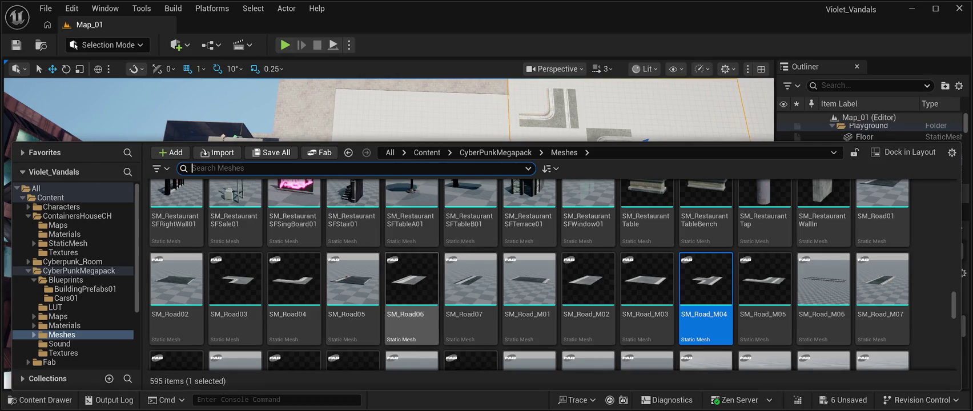
{"action": "scroll", "coordinate": [647, 286], "scroll_direction": "down", "scroll_amount": 1}
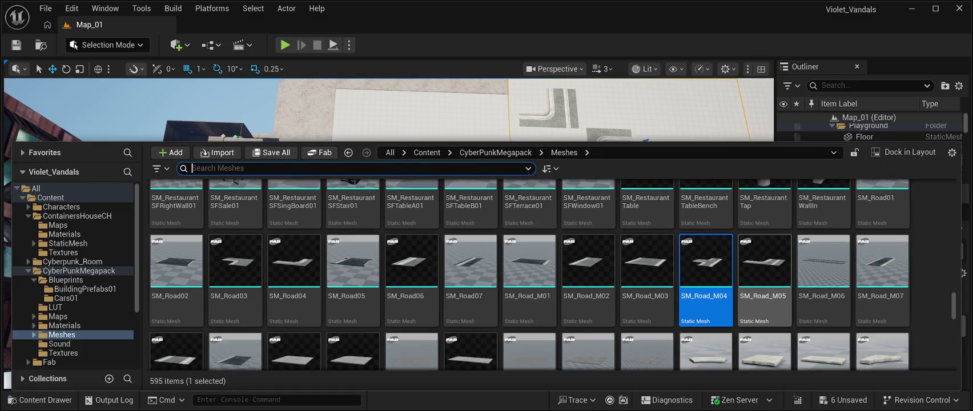
{"action": "key", "text": "ctrl+space"}
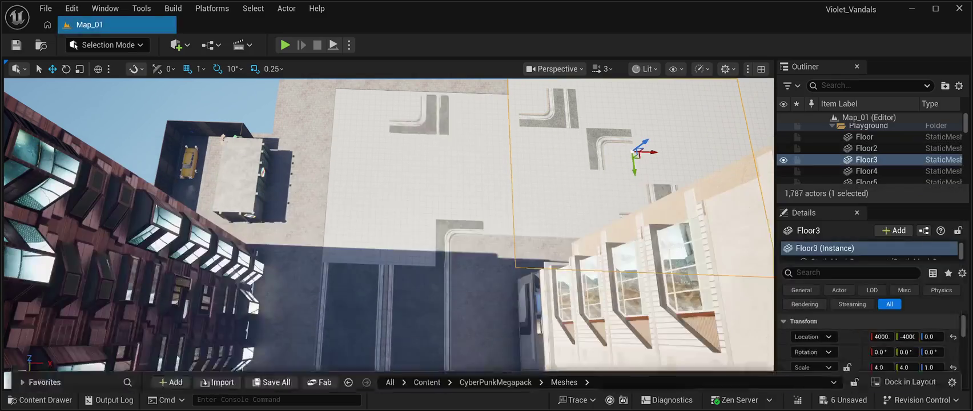
{"action": "left_click_drag", "start_coordinate": [354, 175], "coordinate": [354, 174]}
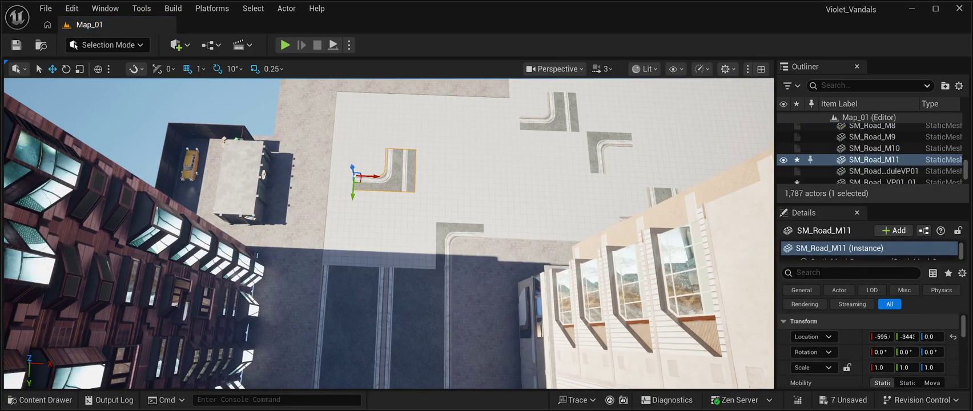
{"action": "key", "text": "ctrl+z"}
- Delete the SM_Road_M05 corner and SM_Road_M04 junction pieces, leaving 1,784 actors
{"action": "left_click", "coordinate": [557, 111]}
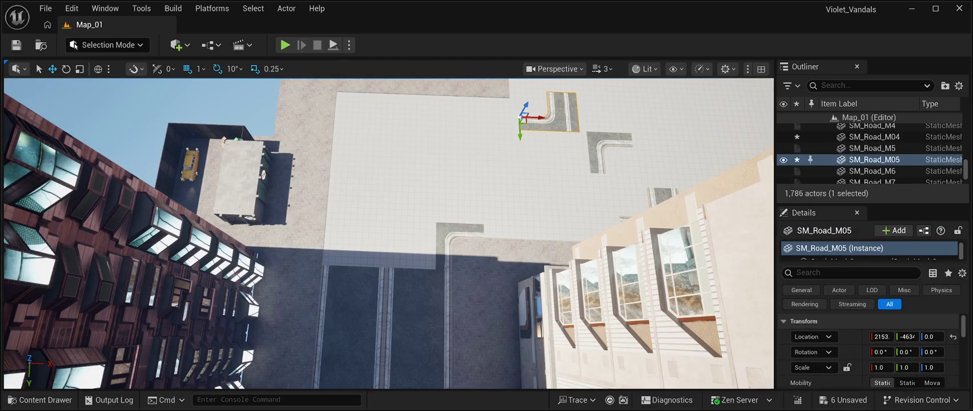
{"action": "key", "text": "Delete"}
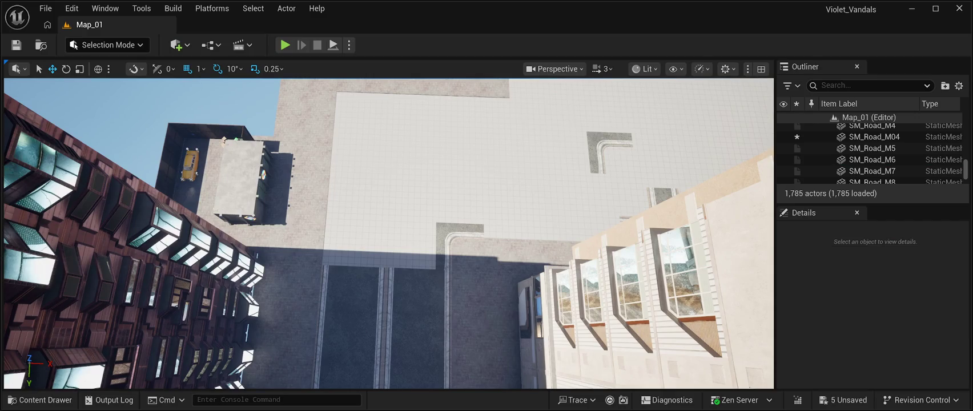
{"action": "double_click", "coordinate": [874, 137]}
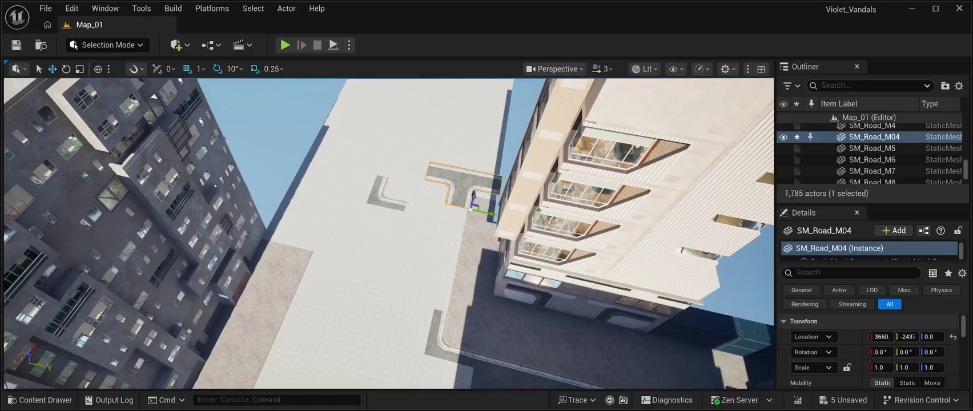
{"action": "key", "text": "Delete"}
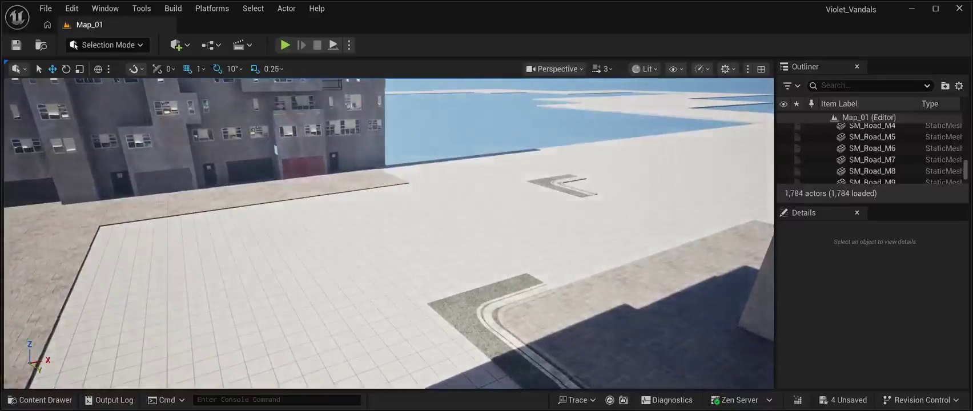
{"action": "scroll", "coordinate": [396, 156], "scroll_direction": "down", "scroll_amount": 3}
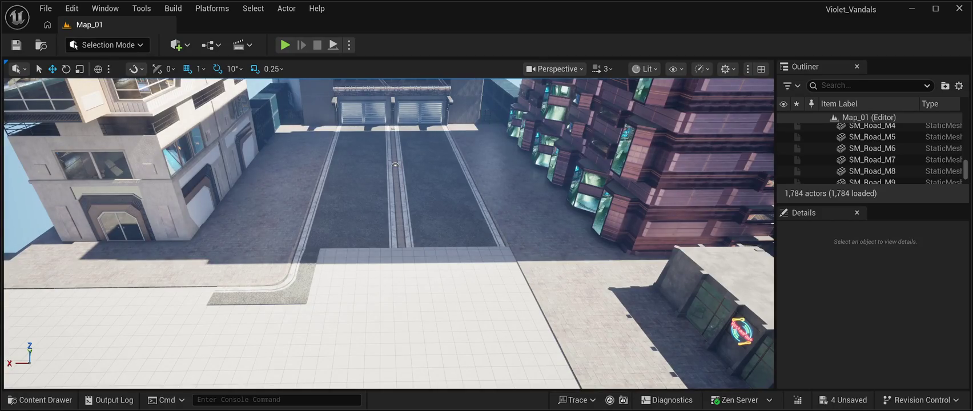
{"action": "left_click", "coordinate": [40, 400]}
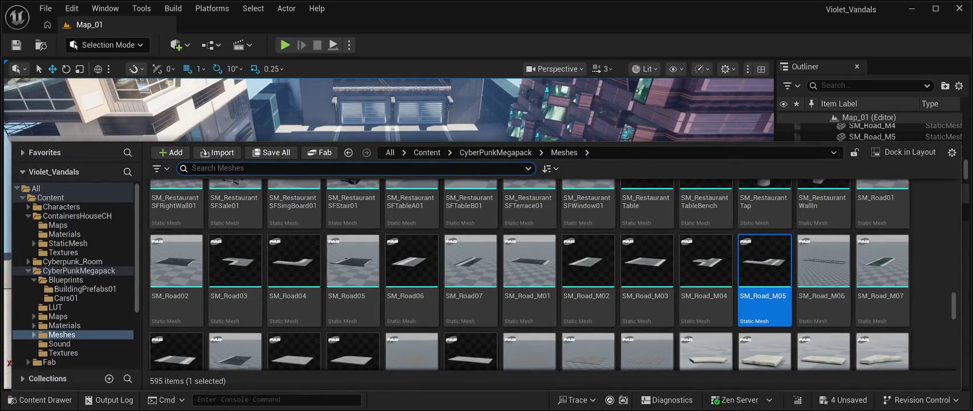
{"action": "scroll", "coordinate": [471, 297], "scroll_direction": "down", "scroll_amount": 2}
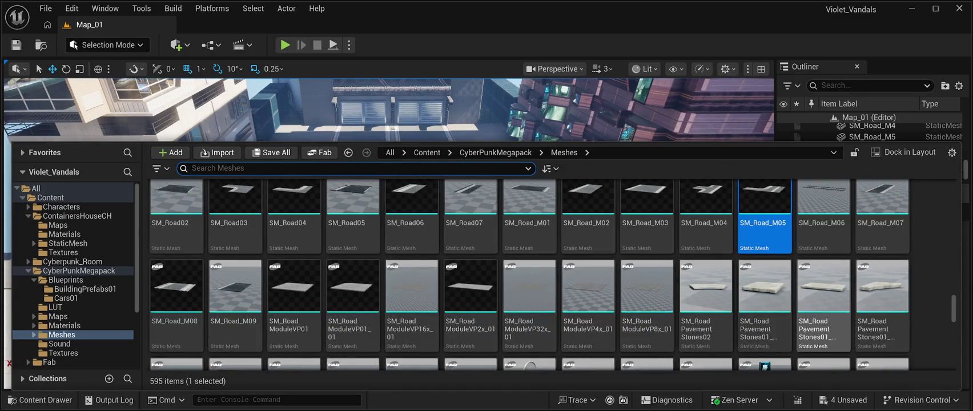
{"action": "scroll", "coordinate": [823, 302], "scroll_direction": "down", "scroll_amount": 2}
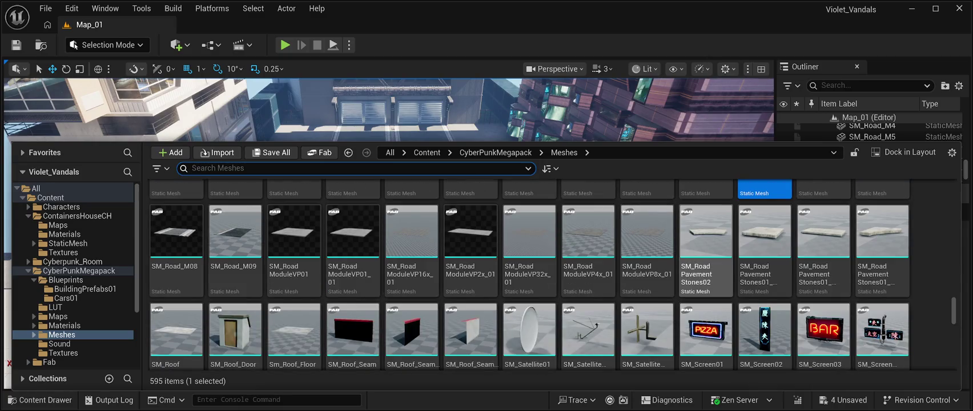
{"action": "scroll", "coordinate": [294, 320], "scroll_direction": "down", "scroll_amount": 1}
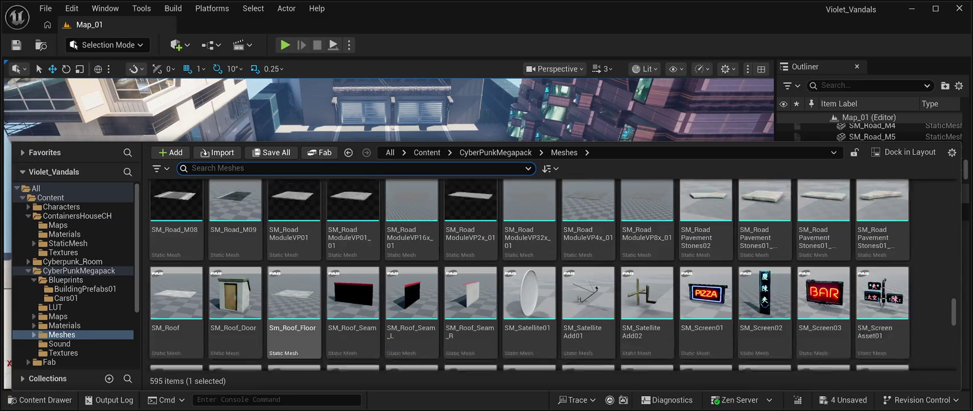
{"action": "scroll", "coordinate": [295, 308], "scroll_direction": "up", "scroll_amount": 4}
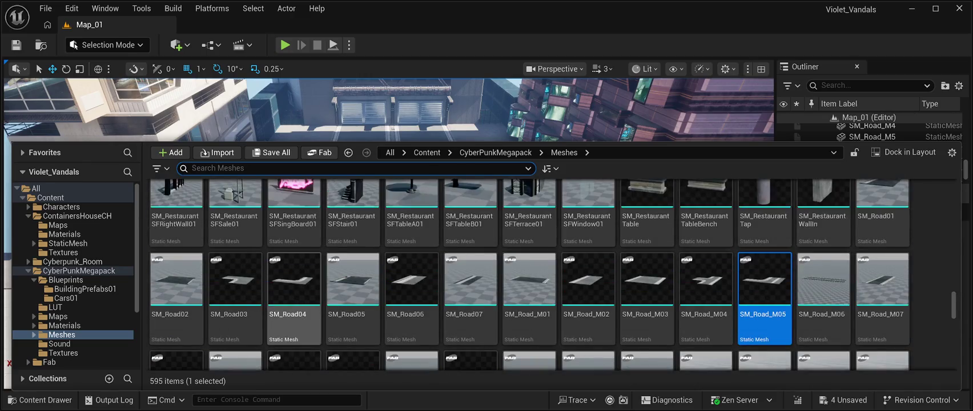
{"action": "left_click", "coordinate": [394, 108]}
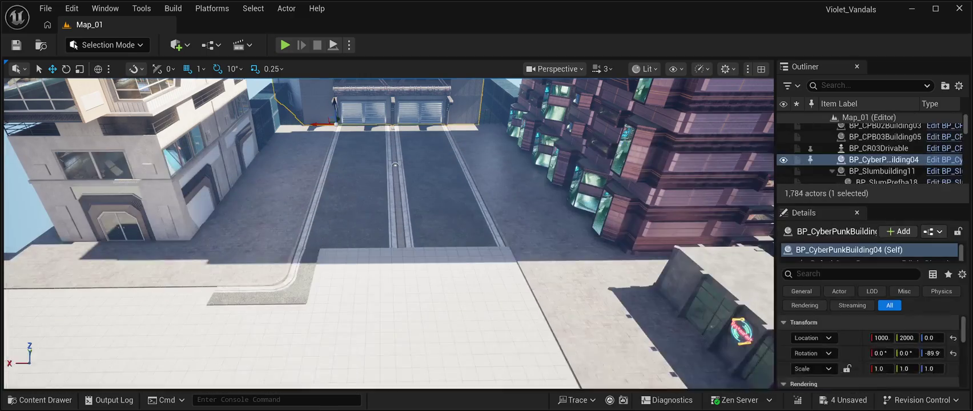
- Save all four unsaved changes to Map_01 and select SM_Road04's static mesh component
{"action": "left_click", "coordinate": [268, 285]}
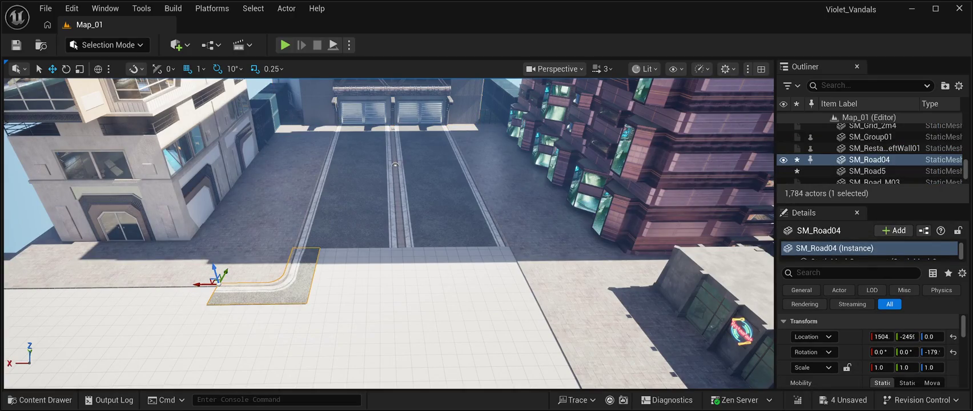
{"action": "left_click", "coordinate": [16, 44]}
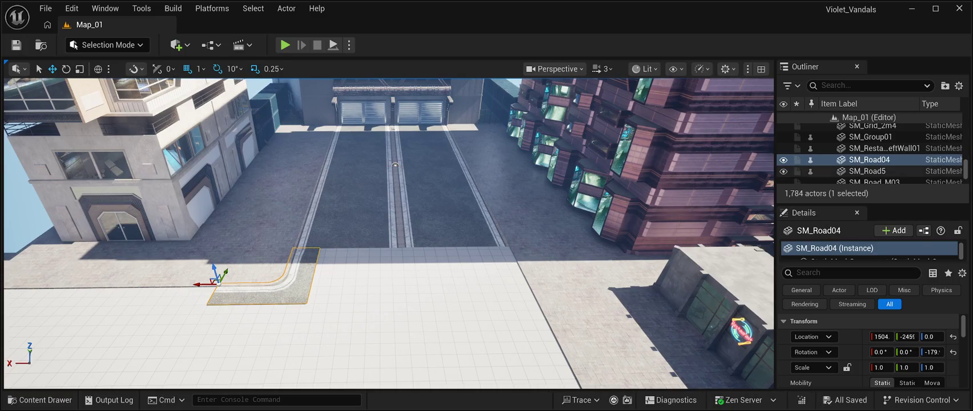
{"action": "left_click", "coordinate": [869, 160]}
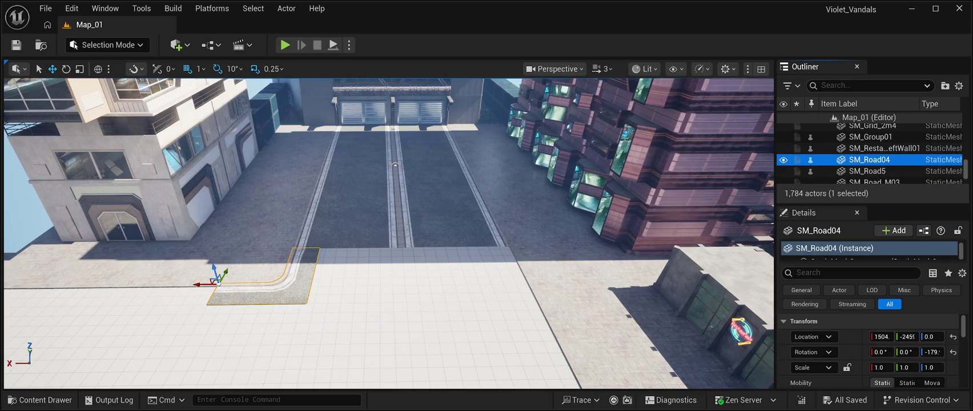
{"action": "scroll", "coordinate": [870, 250], "scroll_direction": "down", "scroll_amount": 1}
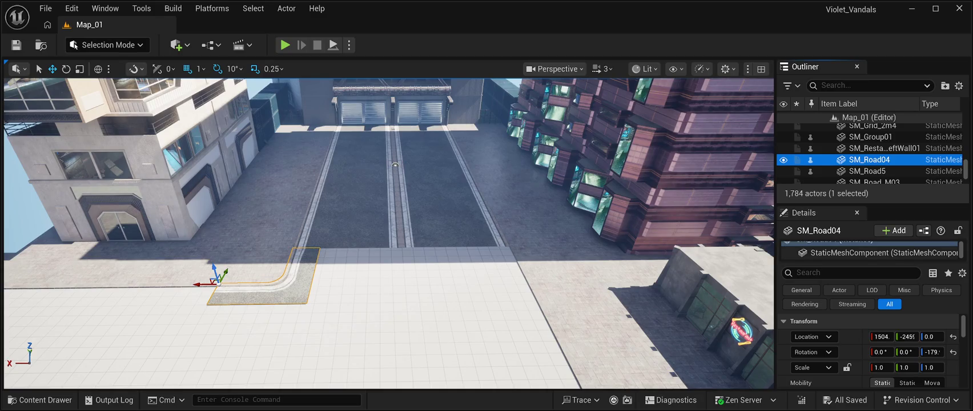
{"action": "left_click", "coordinate": [870, 253]}
- Expand the Advanced Physics settings in SM_Road04's Details panel
{"action": "scroll", "coordinate": [868, 348], "scroll_direction": "down", "scroll_amount": 3}
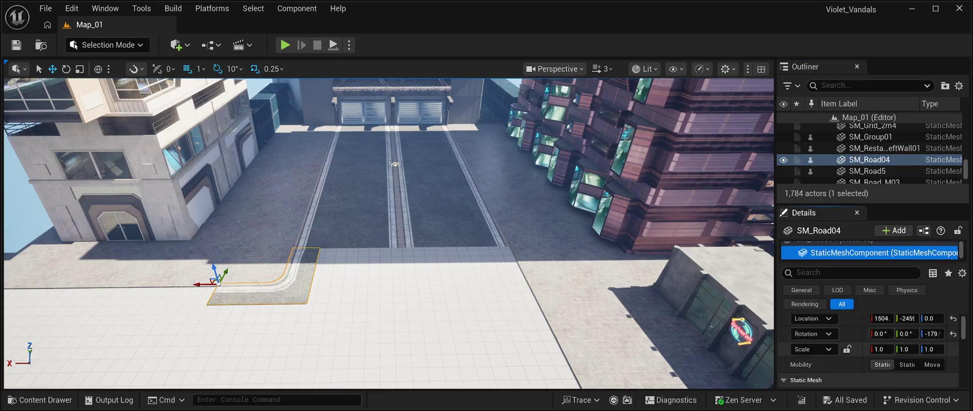
{"action": "scroll", "coordinate": [868, 348], "scroll_direction": "down", "scroll_amount": 3}
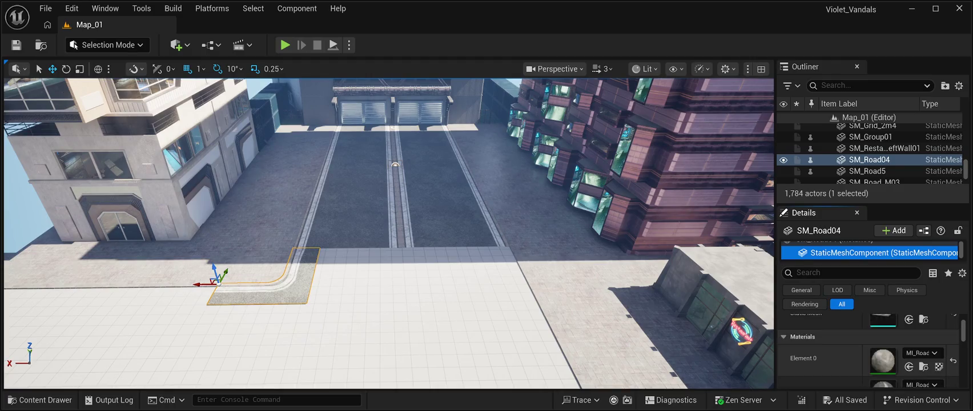
{"action": "scroll", "coordinate": [867, 349], "scroll_direction": "up", "scroll_amount": 3}
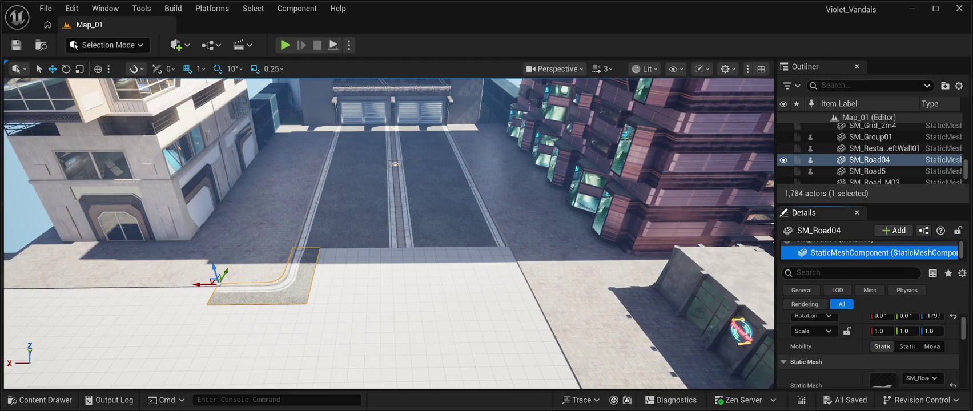
{"action": "scroll", "coordinate": [868, 348], "scroll_direction": "up", "scroll_amount": 2}
{"action": "scroll", "coordinate": [867, 349], "scroll_direction": "down", "scroll_amount": 1}
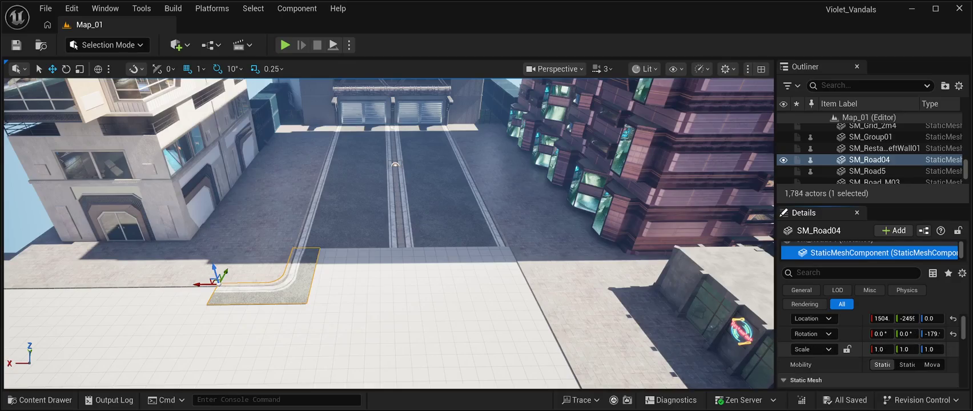
{"action": "scroll", "coordinate": [868, 348], "scroll_direction": "down", "scroll_amount": 2}
{"action": "scroll", "coordinate": [868, 349], "scroll_direction": "down", "scroll_amount": 5}
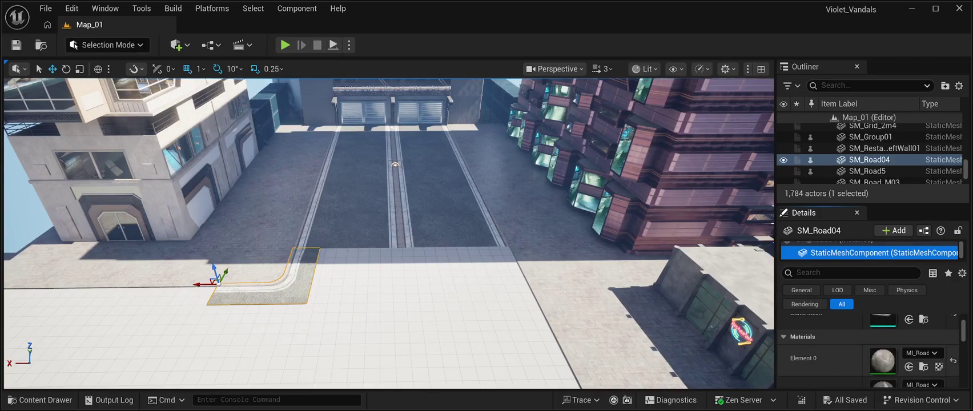
{"action": "scroll", "coordinate": [868, 348], "scroll_direction": "down", "scroll_amount": 5}
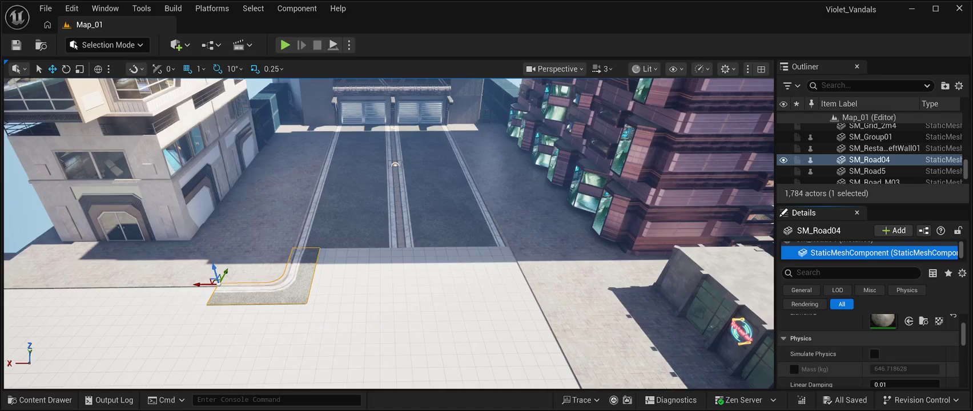
{"action": "scroll", "coordinate": [868, 348], "scroll_direction": "down", "scroll_amount": 1}
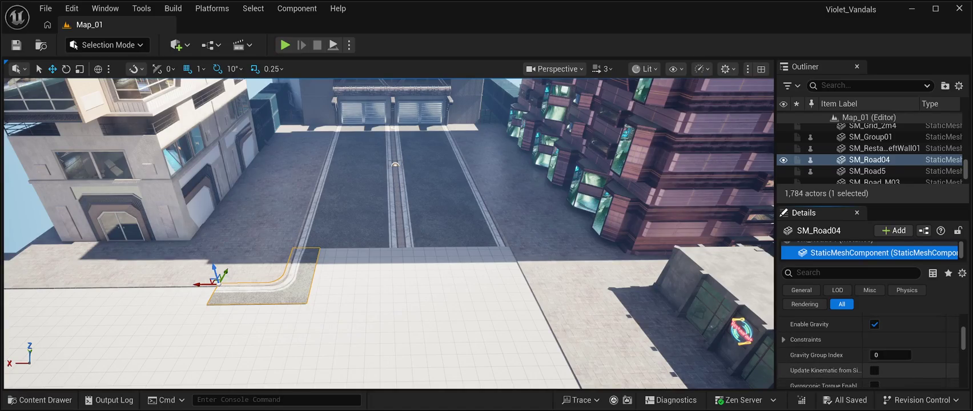
{"action": "scroll", "coordinate": [867, 348], "scroll_direction": "down", "scroll_amount": 5}
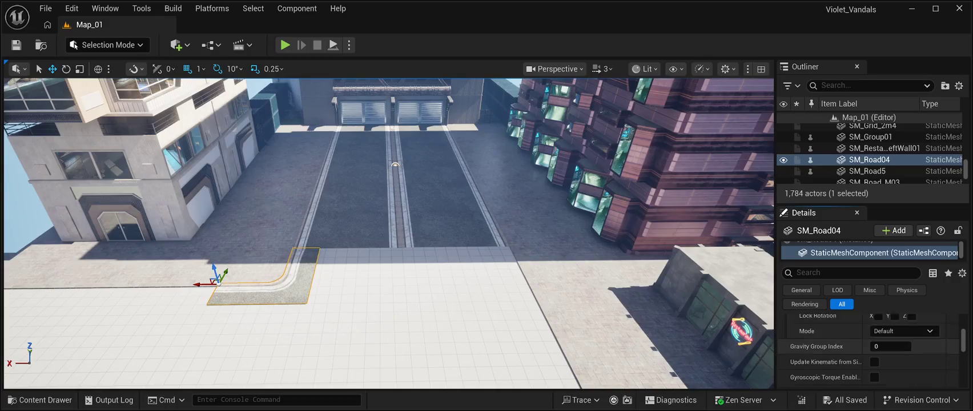
{"action": "left_click", "coordinate": [803, 344]}
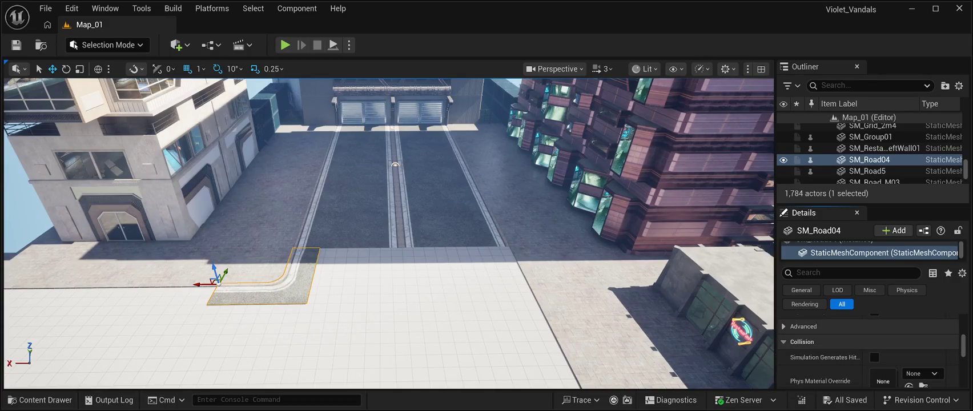
- Expand the Advanced Collision settings further down SM_Road04's Details panel
{"action": "scroll", "coordinate": [868, 348], "scroll_direction": "down", "scroll_amount": 1}
{"action": "scroll", "coordinate": [867, 348], "scroll_direction": "down", "scroll_amount": 5}
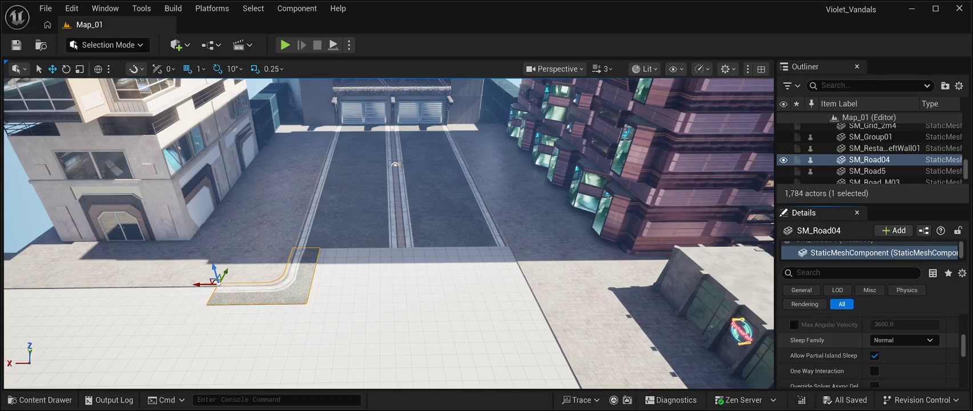
{"action": "scroll", "coordinate": [862, 348], "scroll_direction": "down", "scroll_amount": 3}
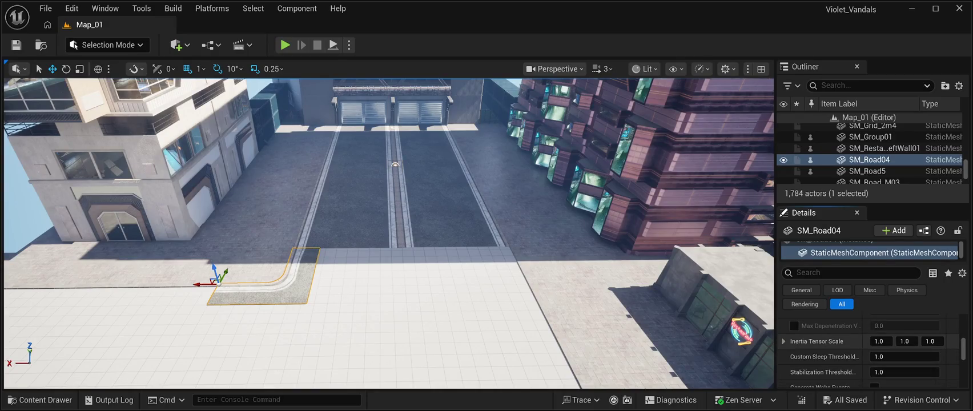
{"action": "scroll", "coordinate": [862, 348], "scroll_direction": "down", "scroll_amount": 3}
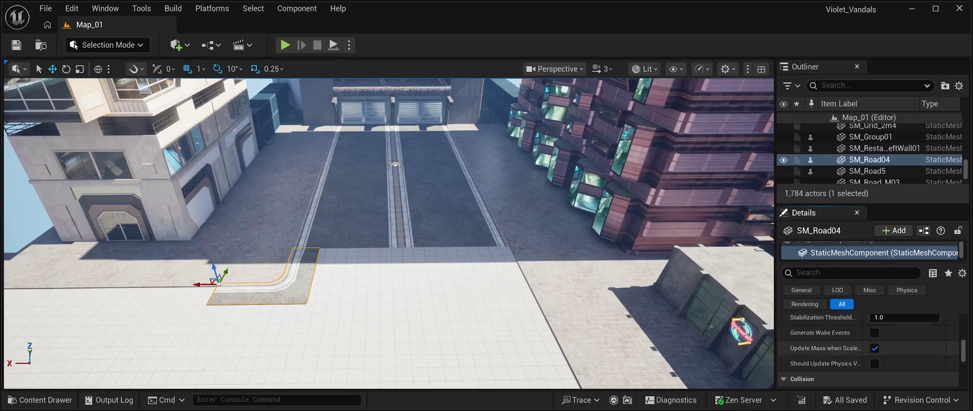
{"action": "scroll", "coordinate": [868, 349], "scroll_direction": "down", "scroll_amount": 3}
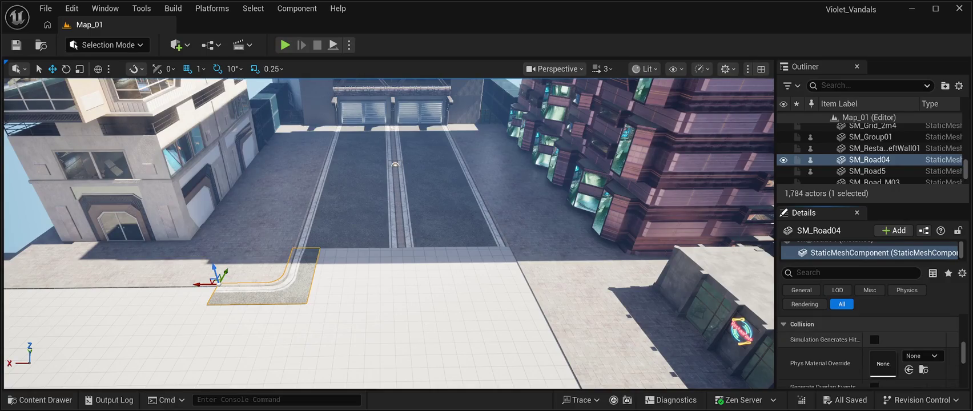
{"action": "scroll", "coordinate": [867, 349], "scroll_direction": "down", "scroll_amount": 5}
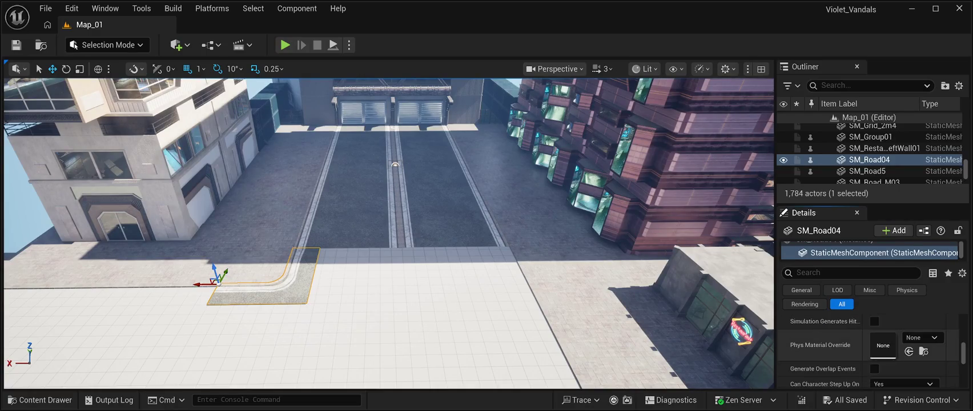
{"action": "scroll", "coordinate": [868, 348], "scroll_direction": "up", "scroll_amount": 1}
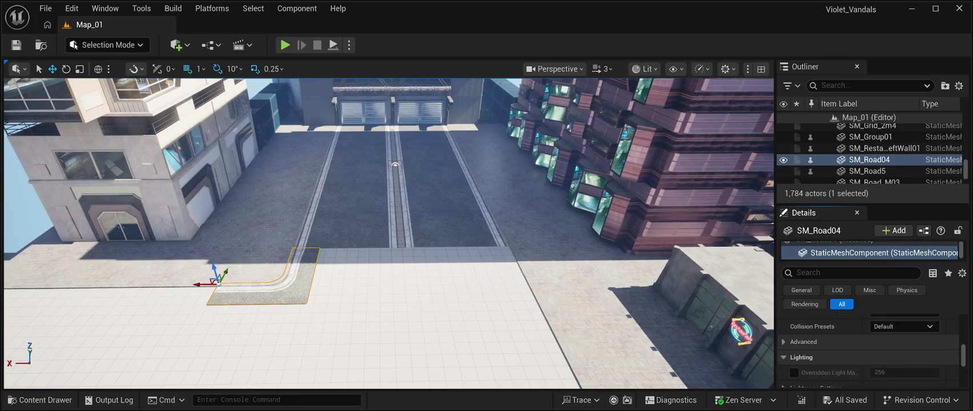
{"action": "left_click", "coordinate": [803, 341]}
{"action": "scroll", "coordinate": [868, 348], "scroll_direction": "down", "scroll_amount": 2}
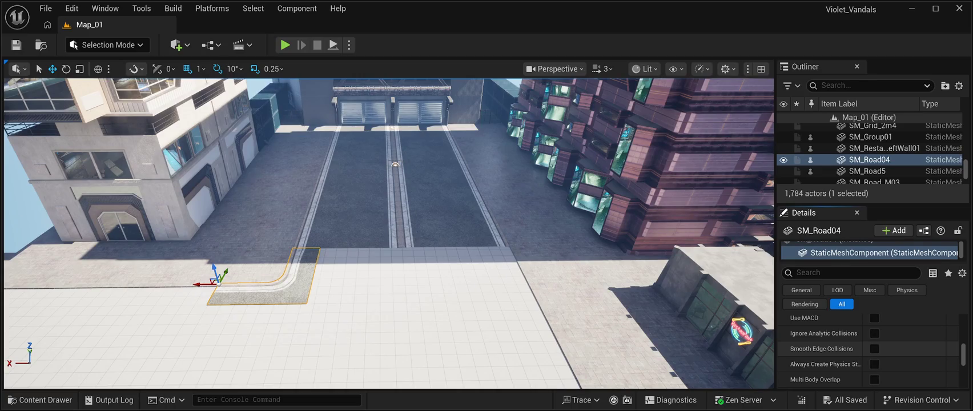
- Try placing the SM_Road ModuleVP2x_01 road plate on the plaza, then undo it
{"action": "left_click_drag", "start_coordinate": [388, 234], "coordinate": [434, 171]}
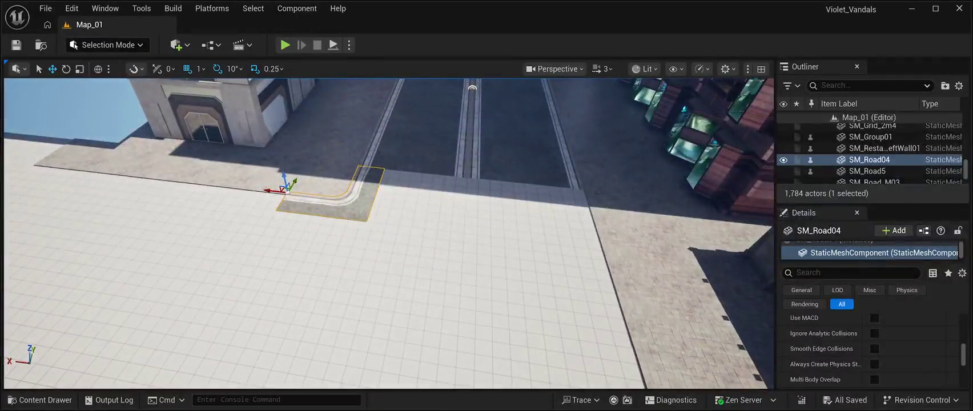
{"action": "left_click", "coordinate": [40, 399]}
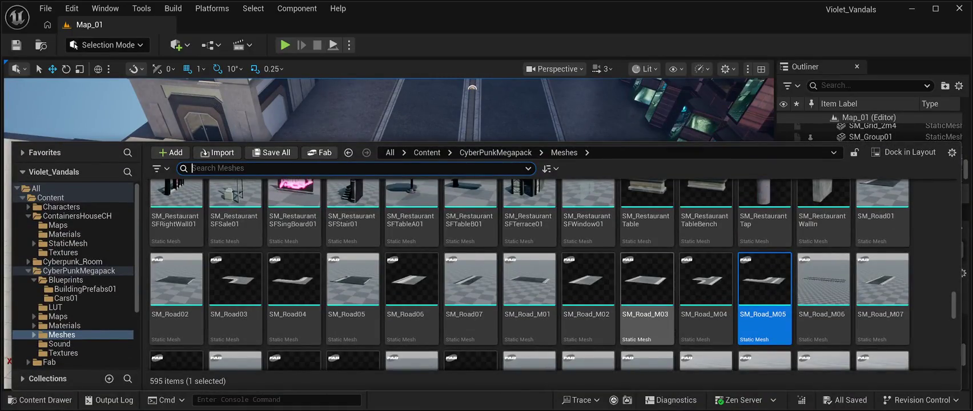
{"action": "scroll", "coordinate": [548, 297], "scroll_direction": "down", "scroll_amount": 2}
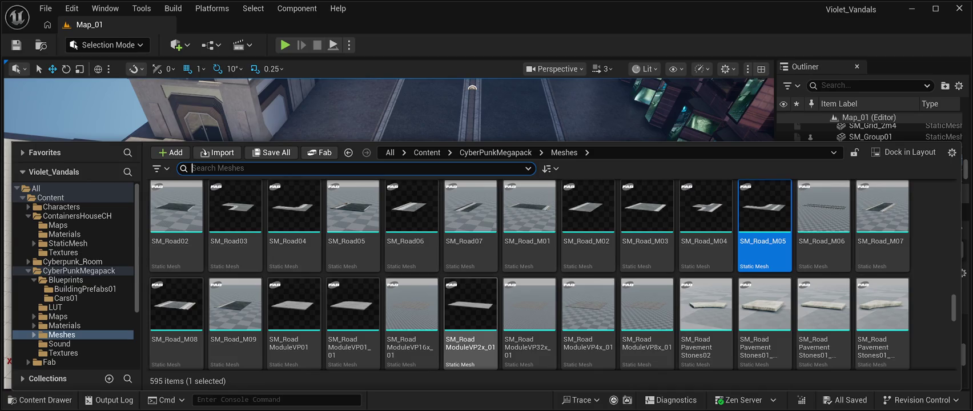
{"action": "left_click", "coordinate": [470, 311]}
{"action": "mouse_move", "coordinate": [471, 311]}
{"action": "left_mouse_down"}
{"action": "mouse_move", "coordinate": [470, 285]}
{"action": "mouse_move", "coordinate": [423, 234]}
{"action": "mouse_move", "coordinate": [454, 260]}
{"action": "mouse_move", "coordinate": [475, 252]}
{"action": "left_mouse_up"}
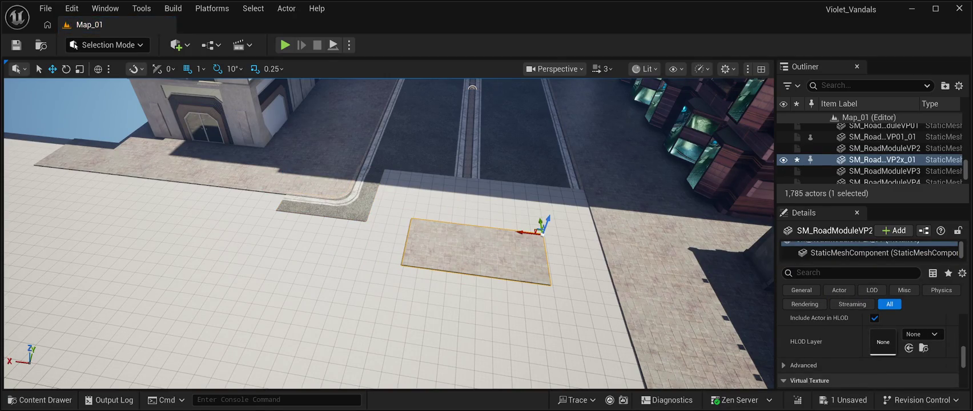
{"action": "key", "text": "ctrl+z"}
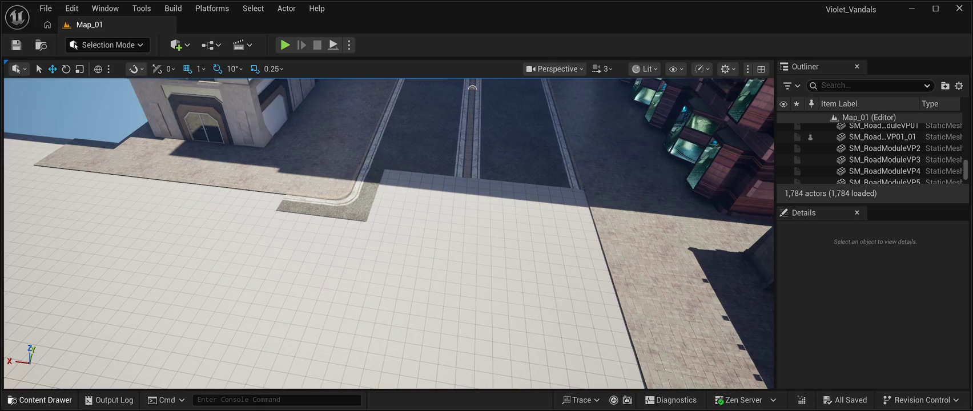
{"action": "left_click", "coordinate": [40, 399]}
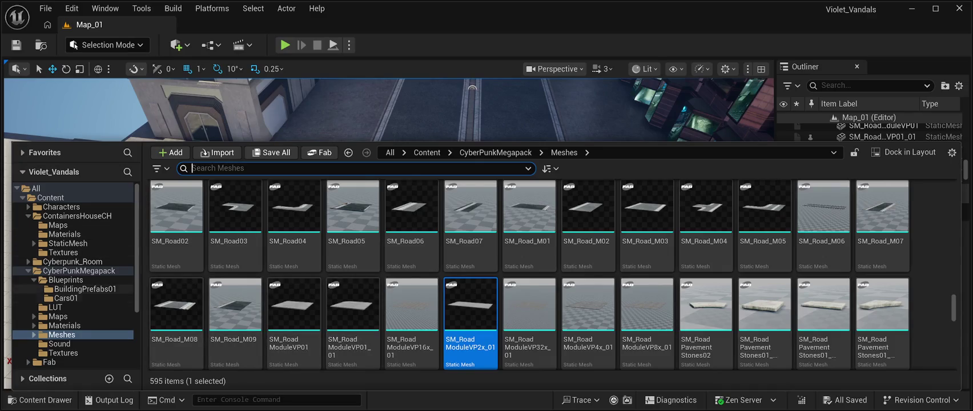
{"action": "left_click", "coordinate": [66, 280]}
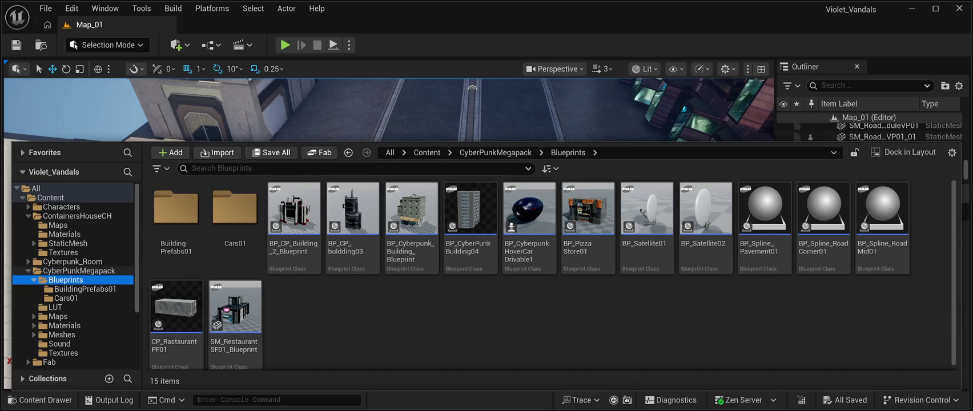
- Browse BuildingPrefabs01, then drop BP_Spline_RoadCorner01 onto the plaza near X -717, Y -3031
{"action": "double_click", "coordinate": [176, 211]}
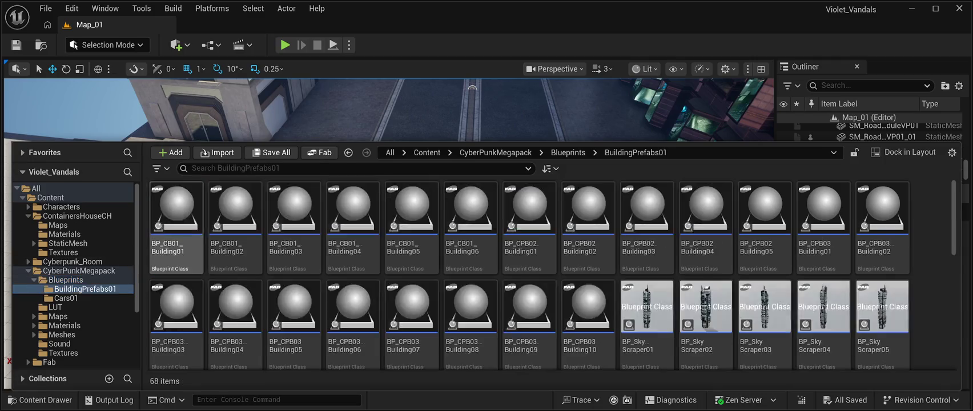
{"action": "scroll", "coordinate": [530, 251], "scroll_direction": "down", "scroll_amount": 3}
{"action": "scroll", "coordinate": [529, 251], "scroll_direction": "down", "scroll_amount": 2}
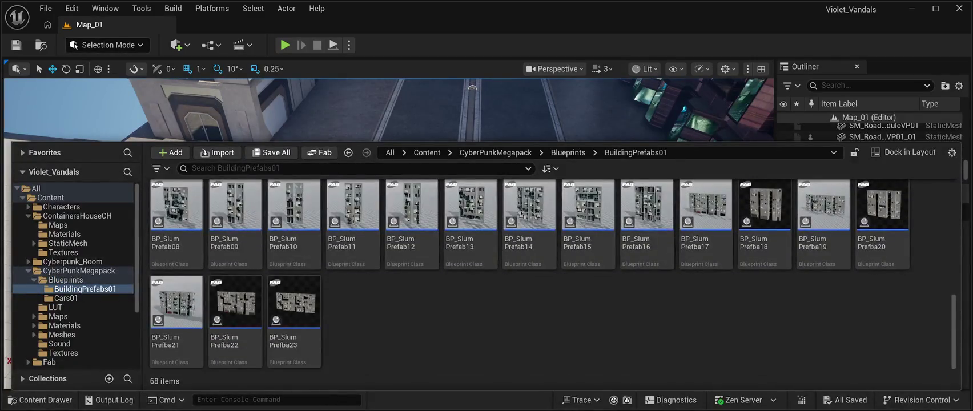
{"action": "scroll", "coordinate": [530, 251], "scroll_direction": "up", "scroll_amount": 5}
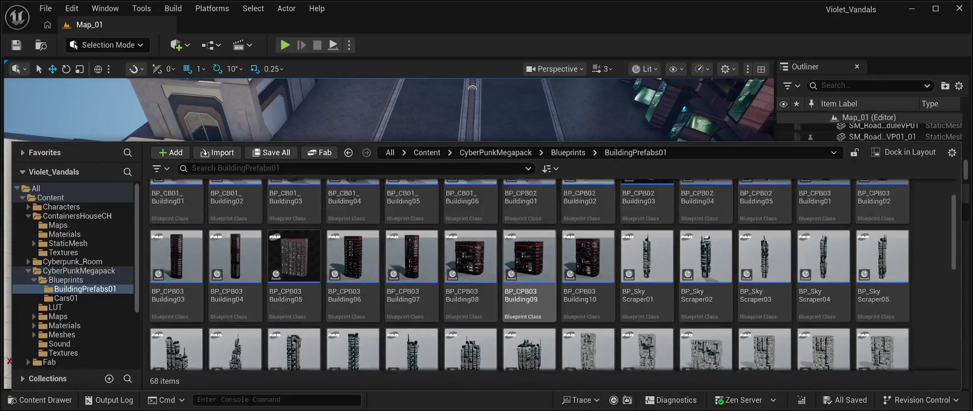
{"action": "left_click", "coordinate": [66, 279]}
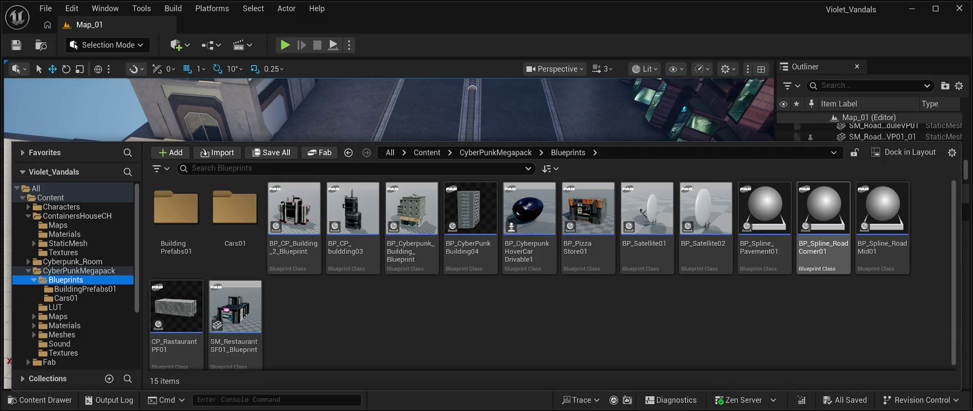
{"action": "left_click", "coordinate": [824, 229]}
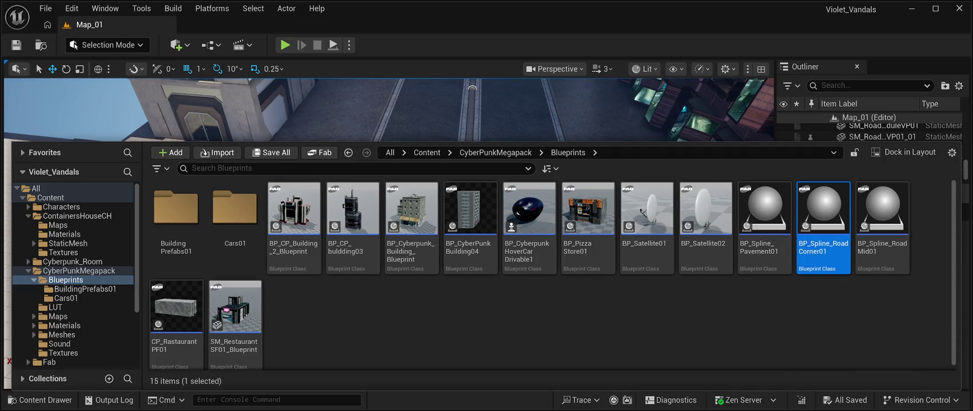
{"action": "key", "text": "ctrl+space"}
{"action": "mouse_move", "coordinate": [490, 175]}
{"action": "left_mouse_down"}
{"action": "mouse_move", "coordinate": [554, 213]}
{"action": "mouse_move", "coordinate": [570, 278]}
{"action": "mouse_move", "coordinate": [565, 240]}
{"action": "mouse_move", "coordinate": [566, 280]}
{"action": "mouse_move", "coordinate": [548, 289]}
{"action": "mouse_move", "coordinate": [684, 289]}
{"action": "left_mouse_up"}
- Shift the BP_Spline_RoadCorner01 spline road corner along X to about -664
{"action": "key", "text": "f"}
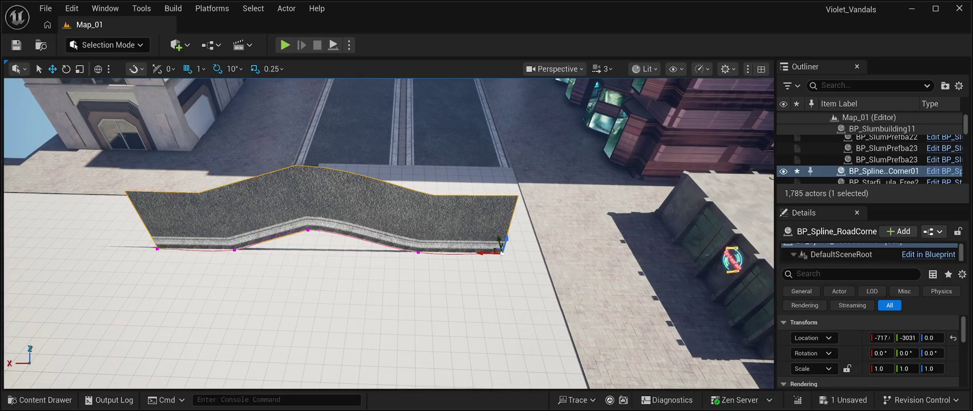
{"action": "mouse_move", "coordinate": [482, 252]}
{"action": "left_mouse_down"}
{"action": "mouse_move", "coordinate": [513, 252]}
{"action": "mouse_move", "coordinate": [491, 251]}
{"action": "left_mouse_up"}
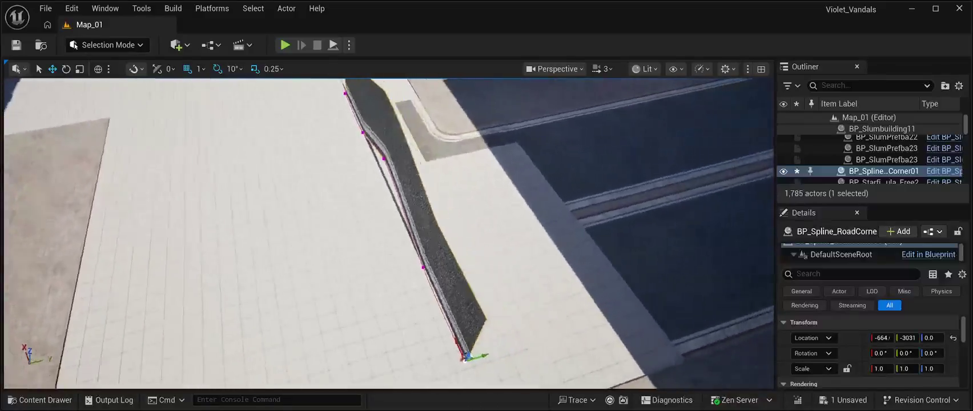
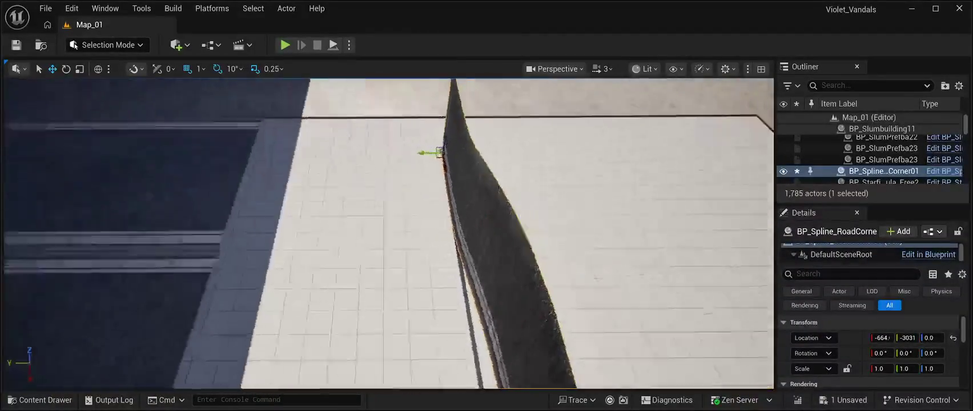
- Frame the curved road spline and zoom in and out to inspect the wall
{"action": "key", "text": "f"}
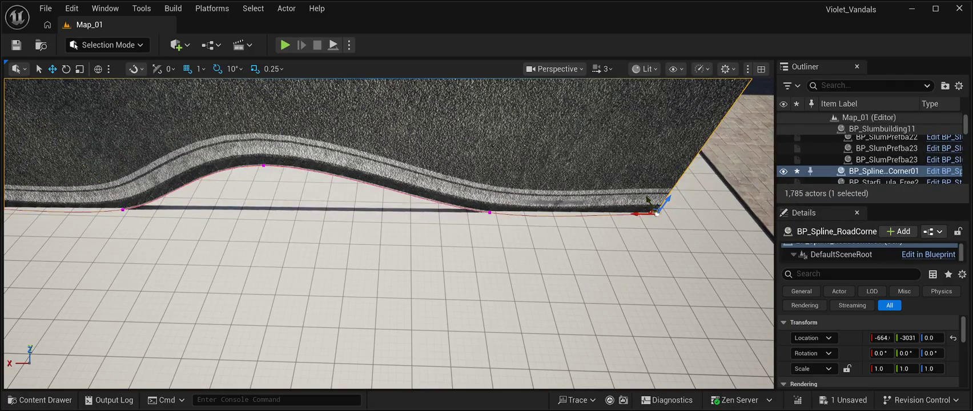
{"action": "scroll", "coordinate": [868, 348], "scroll_direction": "down", "scroll_amount": 8}
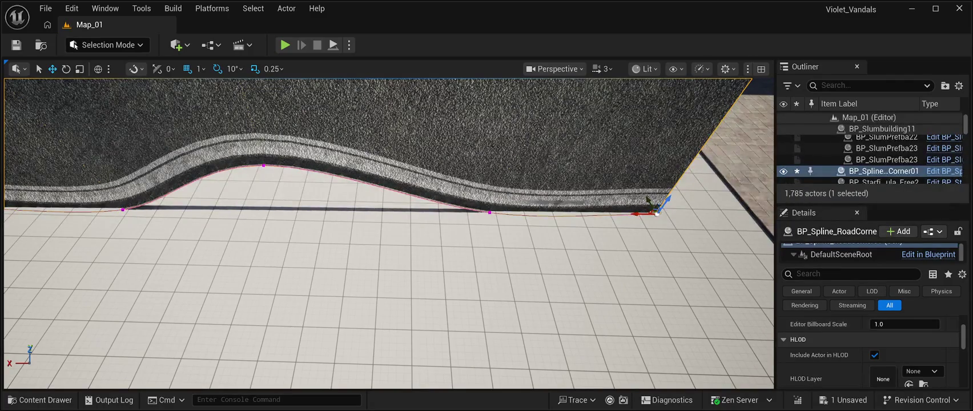
{"action": "scroll", "coordinate": [868, 348], "scroll_direction": "down", "scroll_amount": 3}
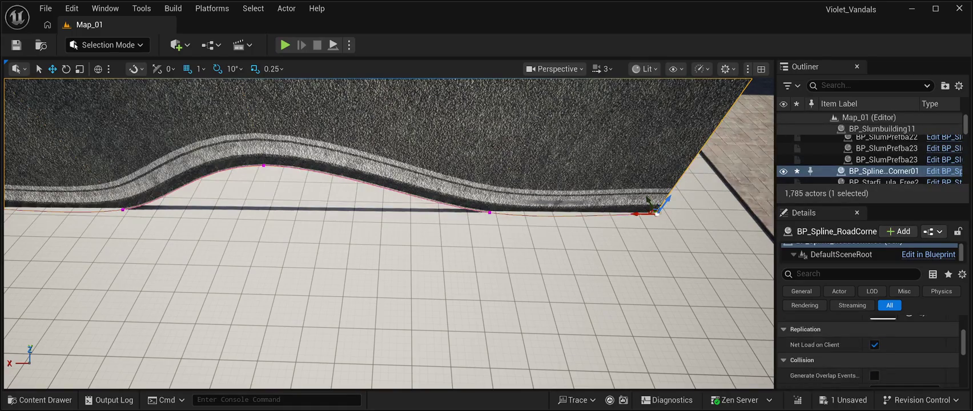
{"action": "scroll", "coordinate": [867, 348], "scroll_direction": "down", "scroll_amount": 6}
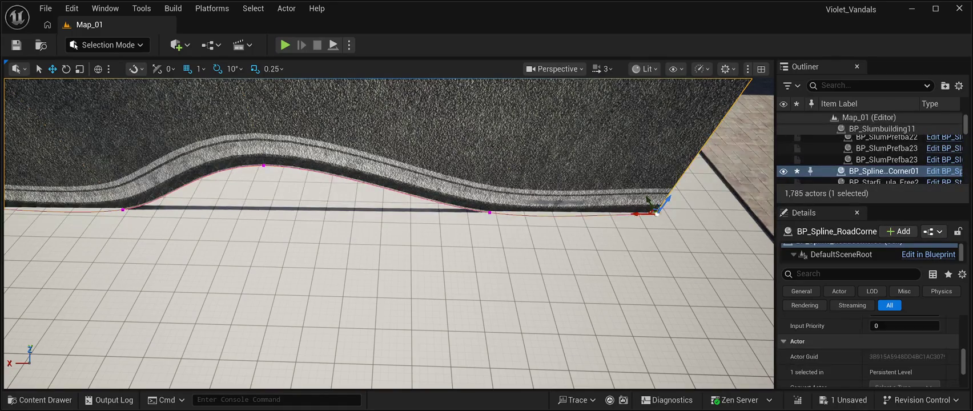
{"action": "scroll", "coordinate": [867, 348], "scroll_direction": "up", "scroll_amount": 1}
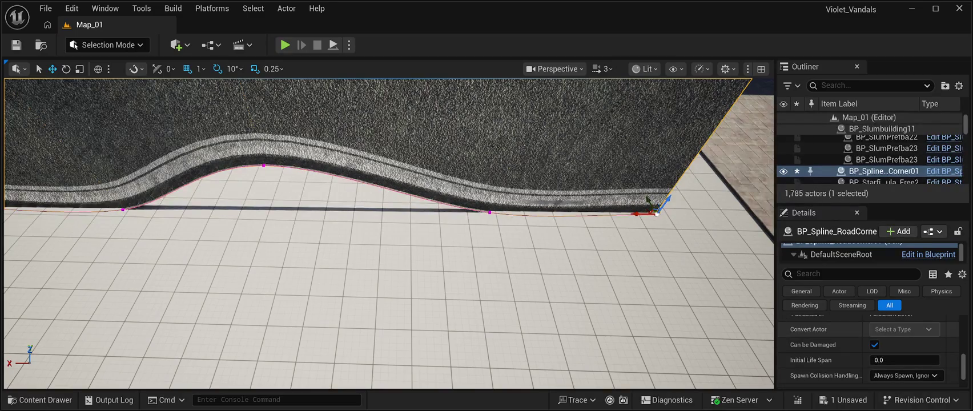
{"action": "scroll", "coordinate": [388, 234], "scroll_direction": "down", "scroll_amount": 10}
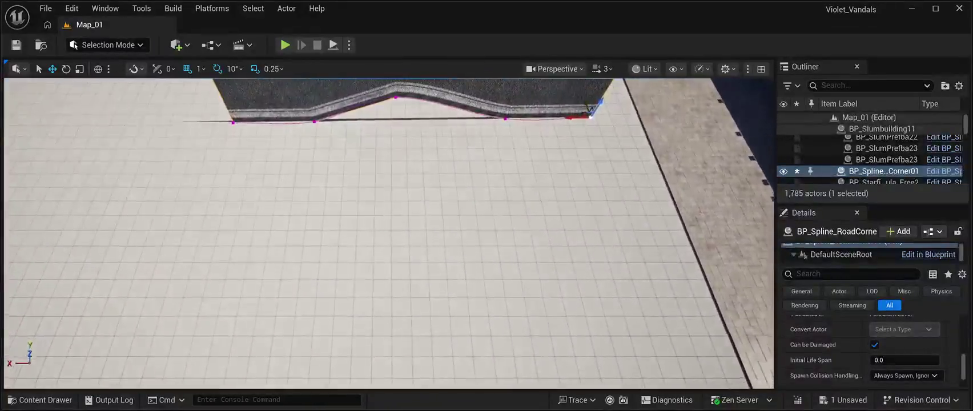
{"action": "key", "text": "f"}
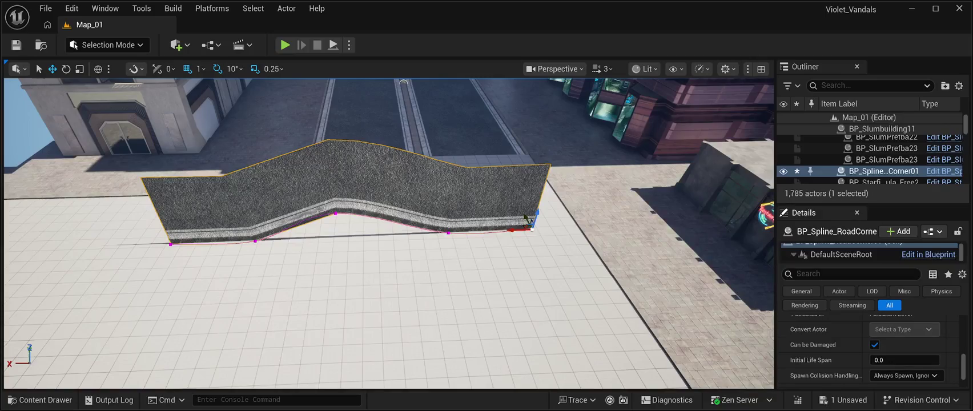
- Enlarge the Details panel and check the DefaultSceneRoot and Cable components, ending on Spline
{"action": "left_click_drag", "start_coordinate": [873, 204], "coordinate": [874, 61]}
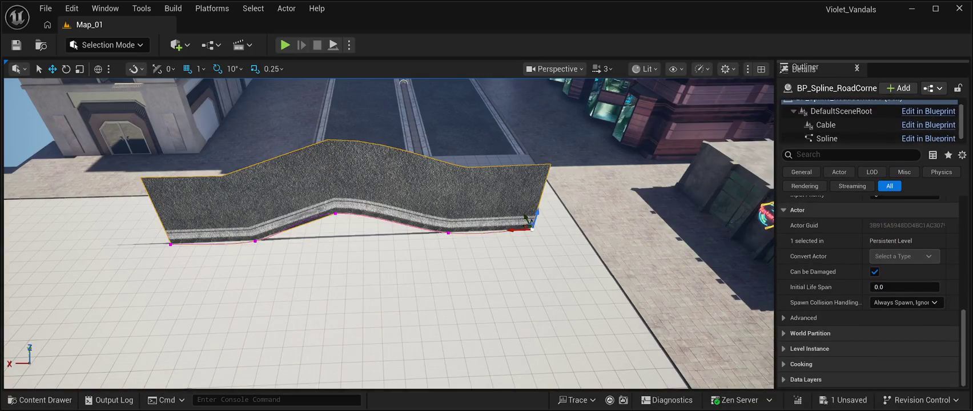
{"action": "left_click", "coordinate": [834, 139]}
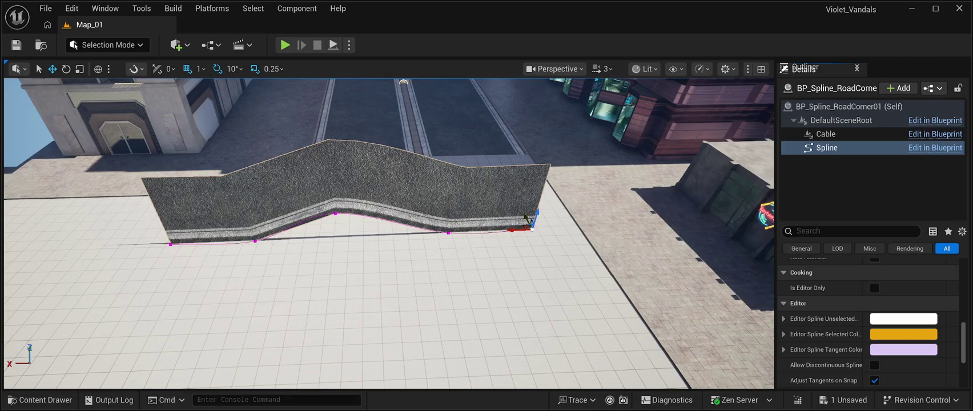
{"action": "left_click", "coordinate": [841, 120]}
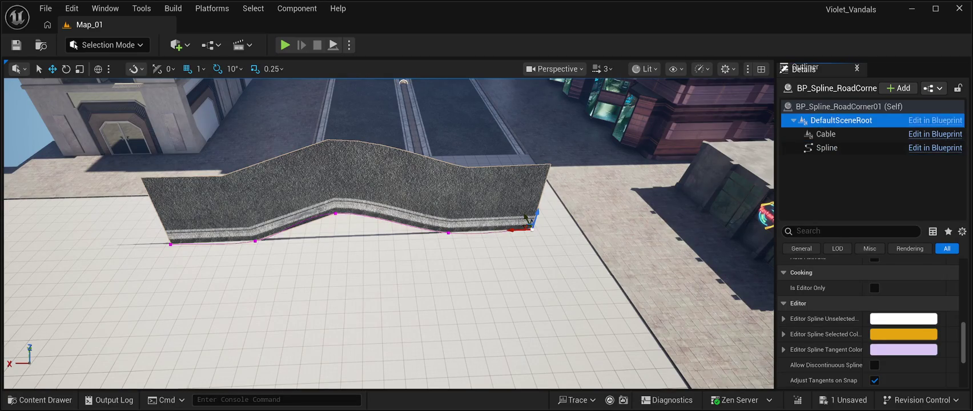
{"action": "left_click", "coordinate": [826, 134]}
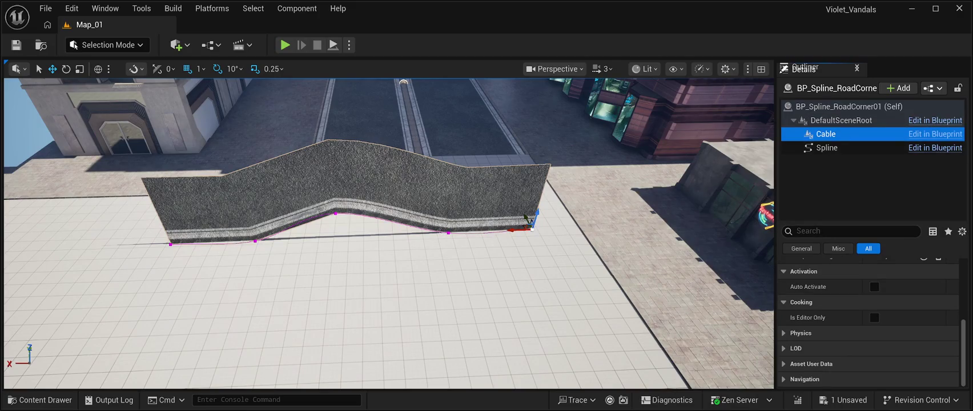
{"action": "left_click", "coordinate": [827, 147]}
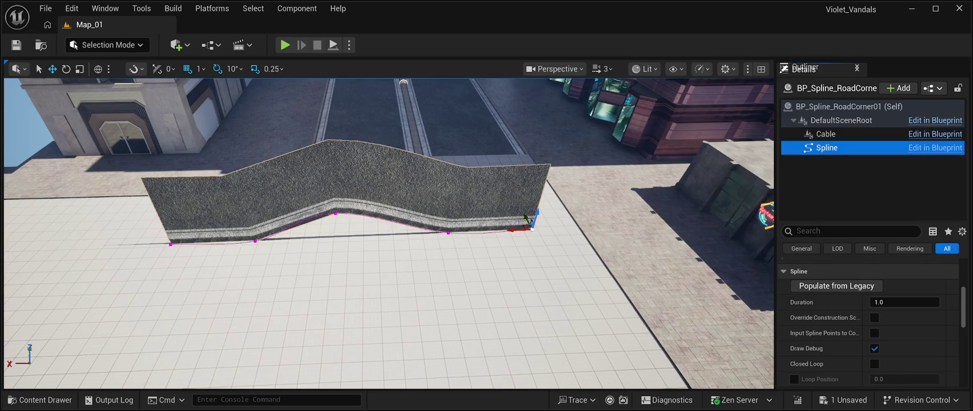
- Select only the spline's first point and set its Rotation Z to 0.0
{"action": "scroll", "coordinate": [870, 323], "scroll_direction": "up", "scroll_amount": 5}
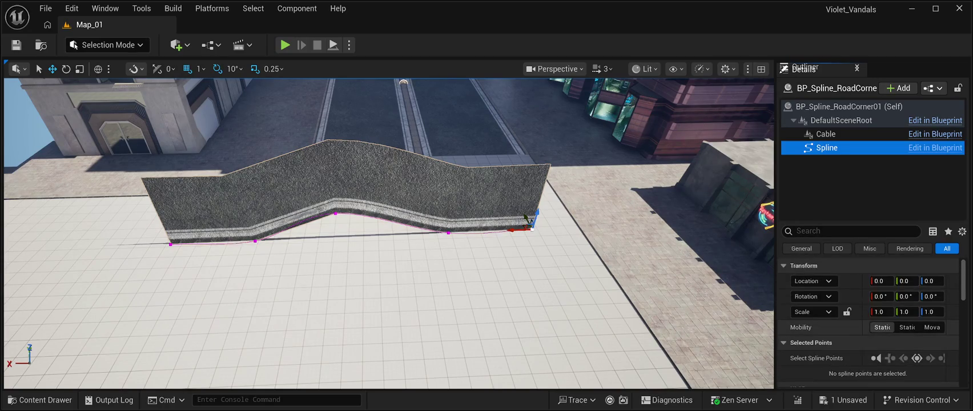
{"action": "scroll", "coordinate": [822, 297], "scroll_direction": "down", "scroll_amount": 1}
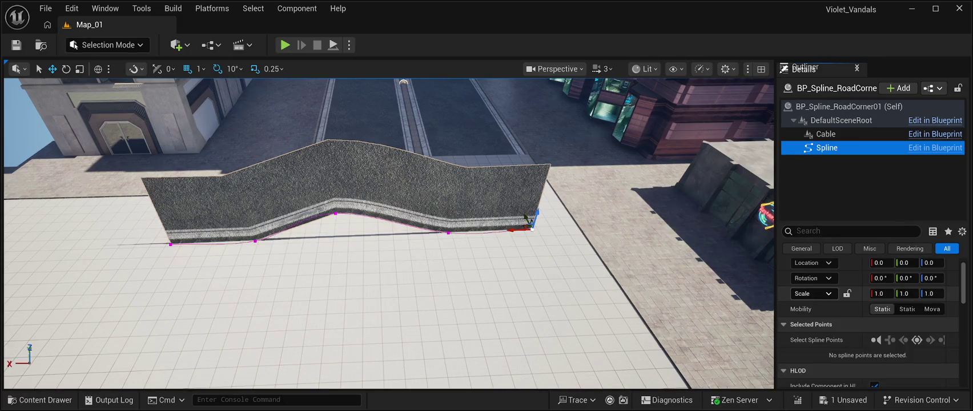
{"action": "scroll", "coordinate": [868, 323], "scroll_direction": "down", "scroll_amount": 1}
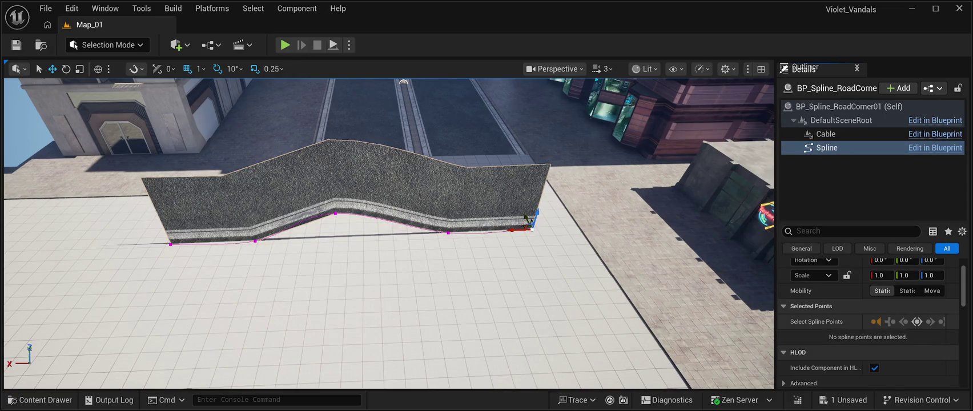
{"action": "left_click", "coordinate": [875, 322]}
{"action": "left_click", "coordinate": [890, 321]}
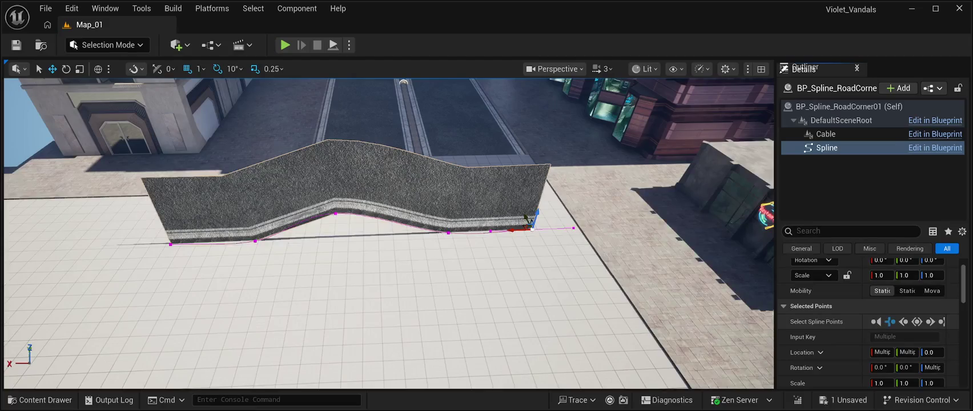
{"action": "left_click", "coordinate": [876, 321]}
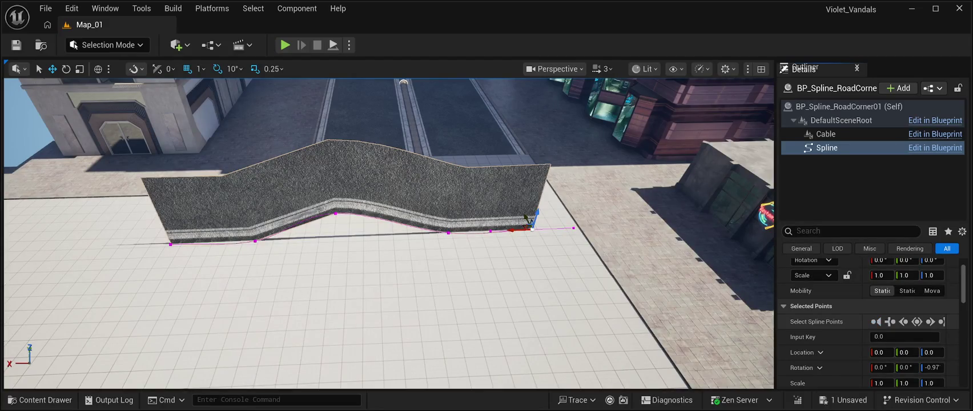
{"action": "left_click", "coordinate": [932, 367]}
{"action": "type", "text": "0.0"}
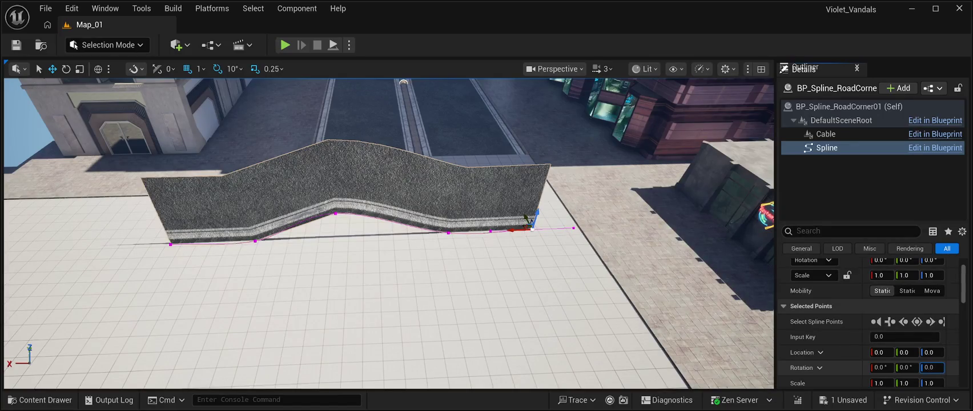
{"action": "key", "text": "Return"}
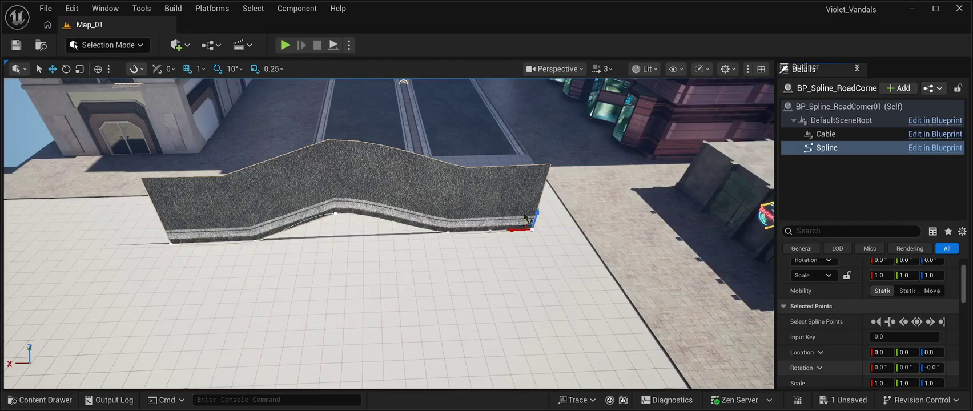
- Select the whole BP_Spline_RoadCorner01 (Self) actor in the Details tree
{"action": "scroll", "coordinate": [827, 360], "scroll_direction": "down", "scroll_amount": 3}
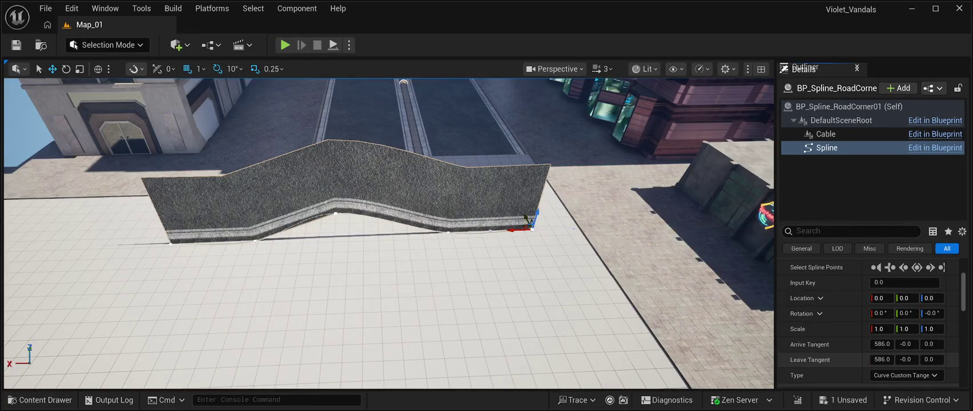
{"action": "scroll", "coordinate": [828, 359], "scroll_direction": "down", "scroll_amount": 3}
{"action": "scroll", "coordinate": [868, 319], "scroll_direction": "down", "scroll_amount": 3}
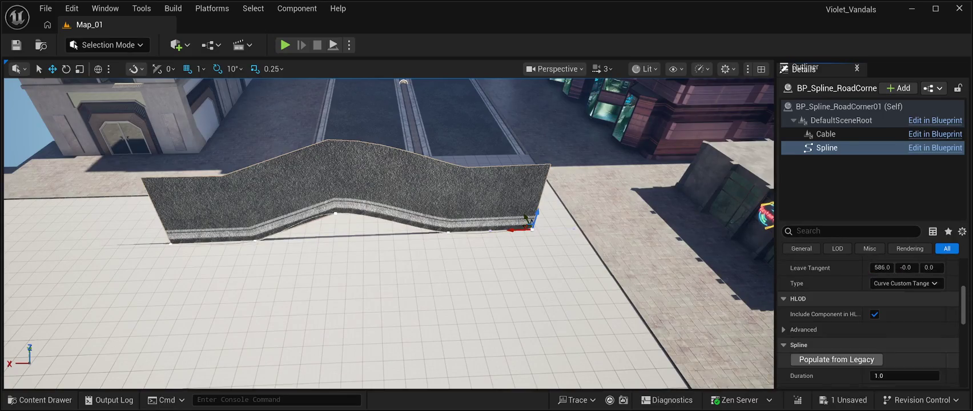
{"action": "scroll", "coordinate": [868, 320], "scroll_direction": "down", "scroll_amount": 3}
{"action": "scroll", "coordinate": [868, 319], "scroll_direction": "down", "scroll_amount": 1}
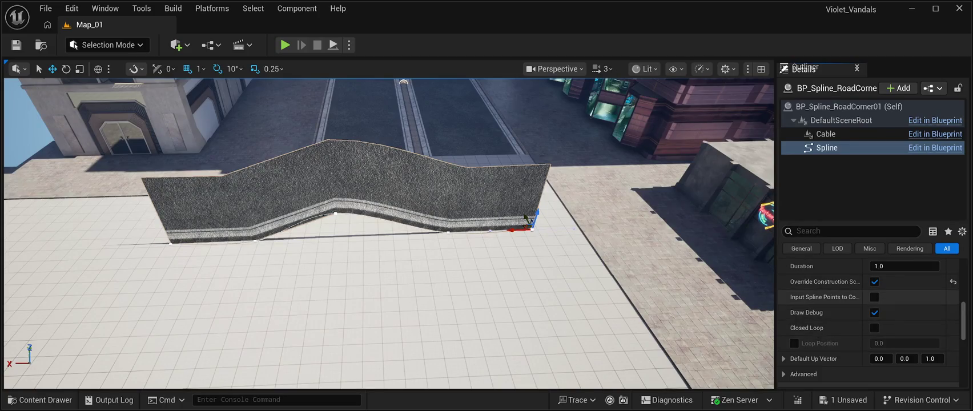
{"action": "scroll", "coordinate": [823, 303], "scroll_direction": "down", "scroll_amount": 15}
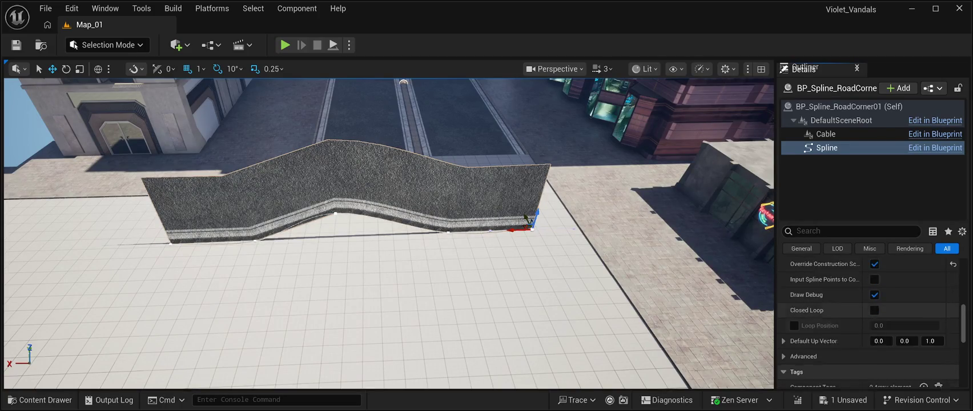
{"action": "scroll", "coordinate": [868, 323], "scroll_direction": "down", "scroll_amount": 5}
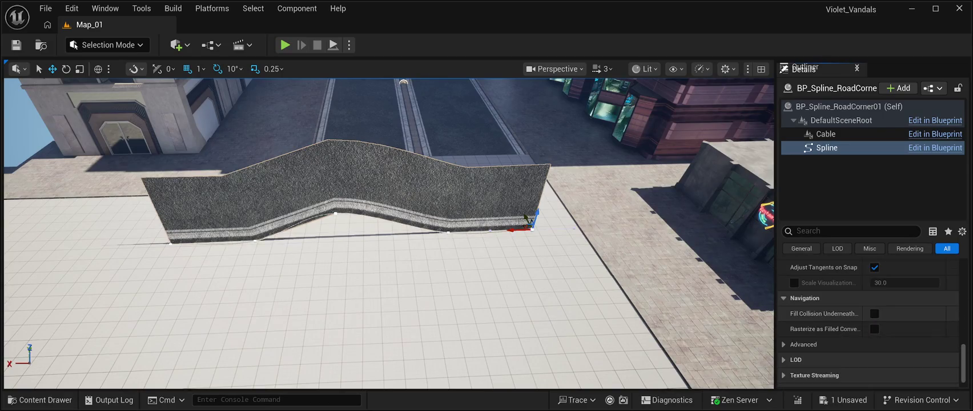
{"action": "scroll", "coordinate": [868, 323], "scroll_direction": "down", "scroll_amount": 1}
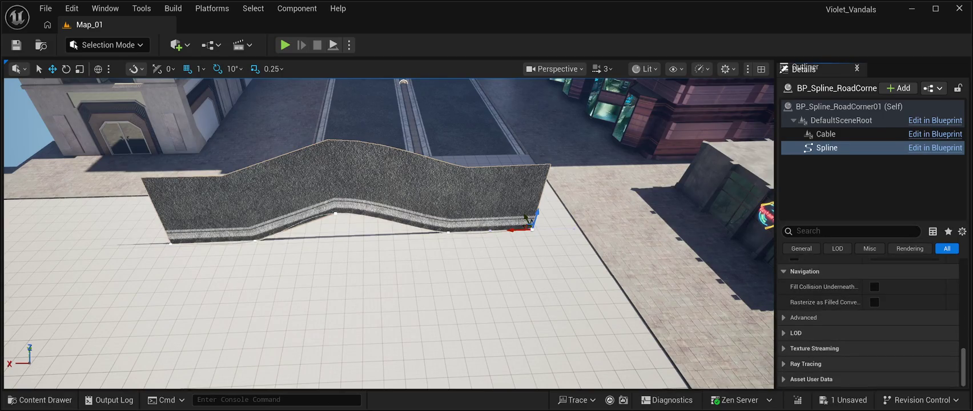
{"action": "scroll", "coordinate": [868, 322], "scroll_direction": "up", "scroll_amount": 10}
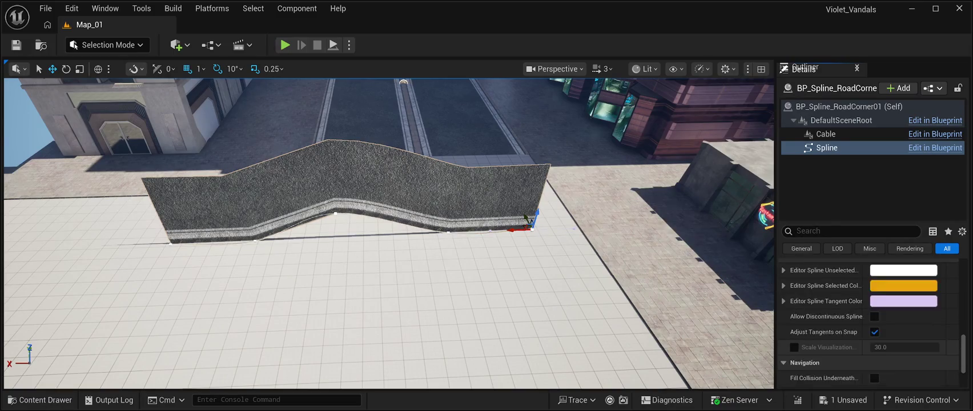
{"action": "scroll", "coordinate": [868, 322], "scroll_direction": "up", "scroll_amount": 4}
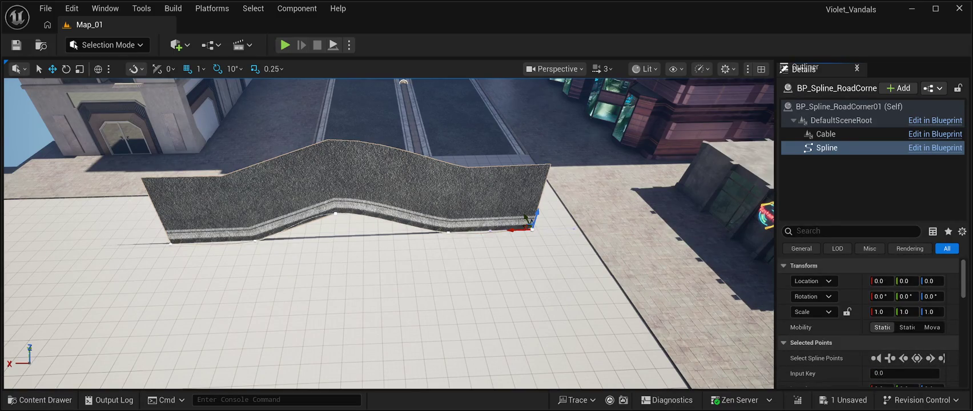
{"action": "left_click", "coordinate": [849, 106]}
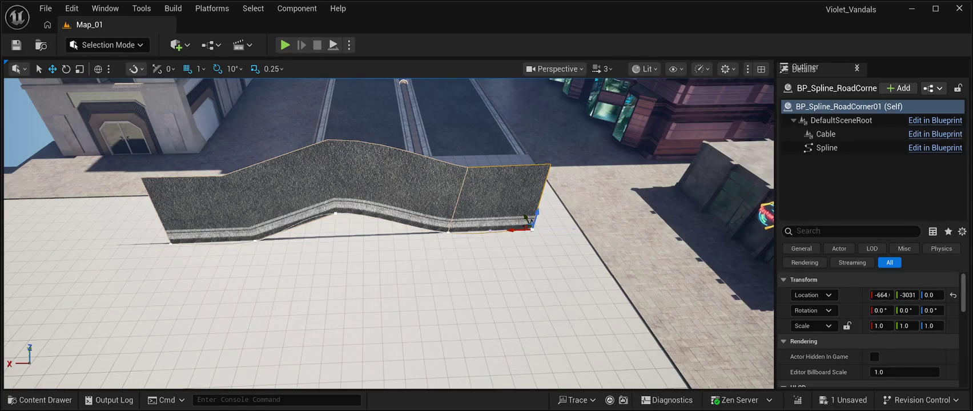
- Shift the view along the wall, check the Cable and DefaultSceneRoot components, and end on Spline
{"action": "key", "text": "Right"}
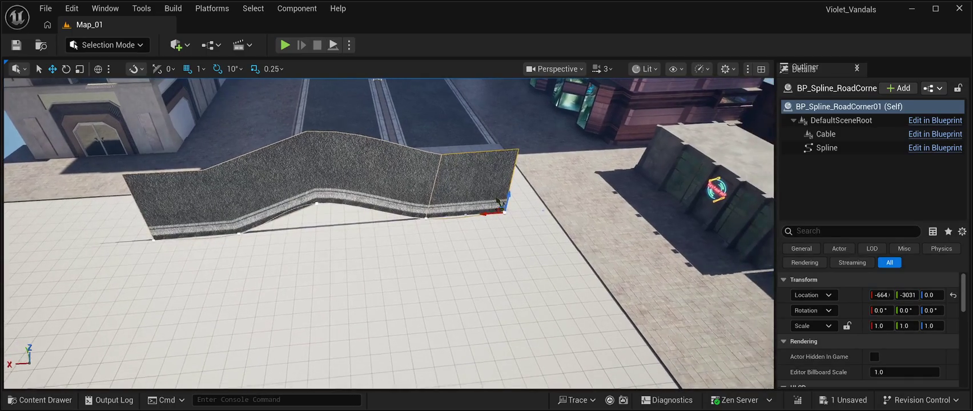
{"action": "left_click", "coordinate": [825, 134]}
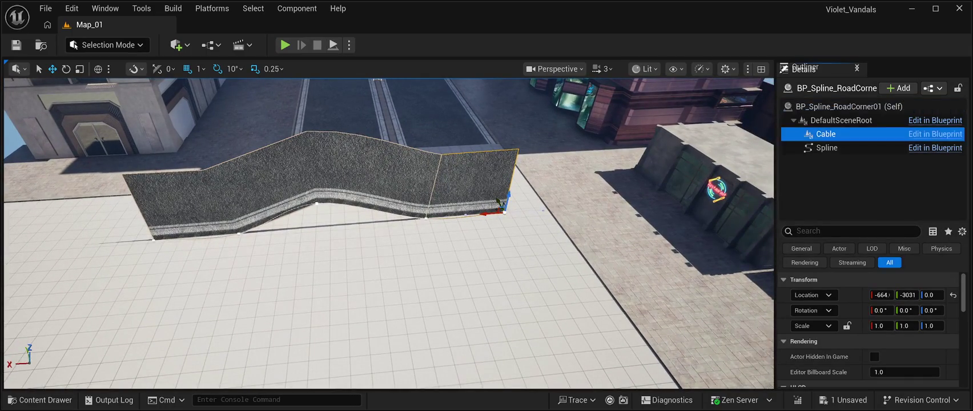
{"action": "left_click", "coordinate": [841, 120]}
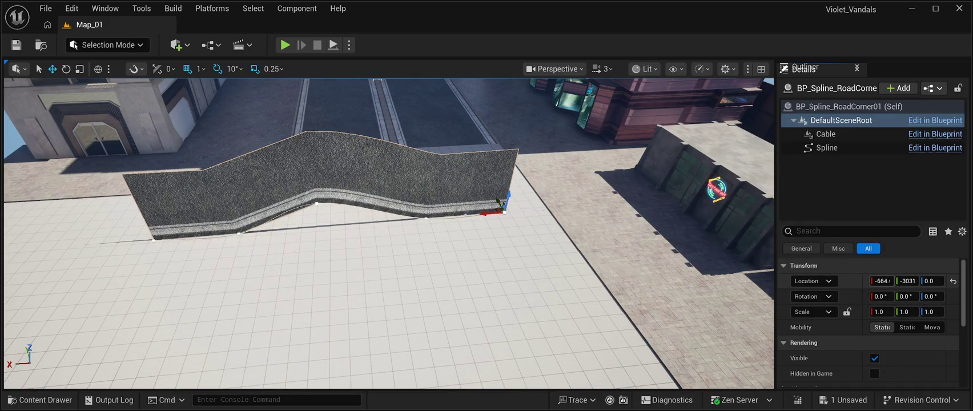
{"action": "scroll", "coordinate": [868, 320], "scroll_direction": "down", "scroll_amount": 2}
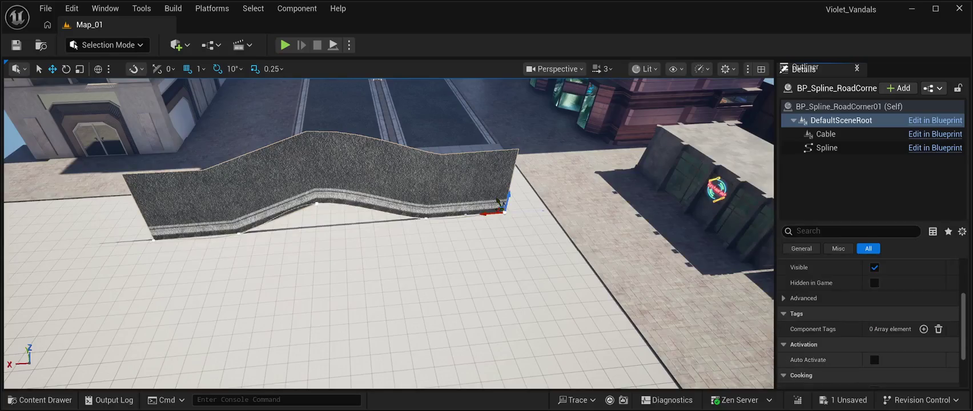
{"action": "left_click", "coordinate": [826, 134]}
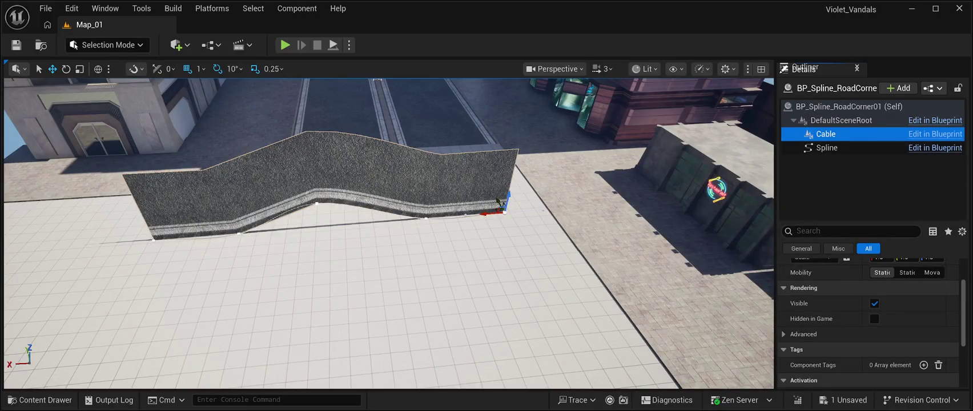
{"action": "left_click", "coordinate": [827, 147]}
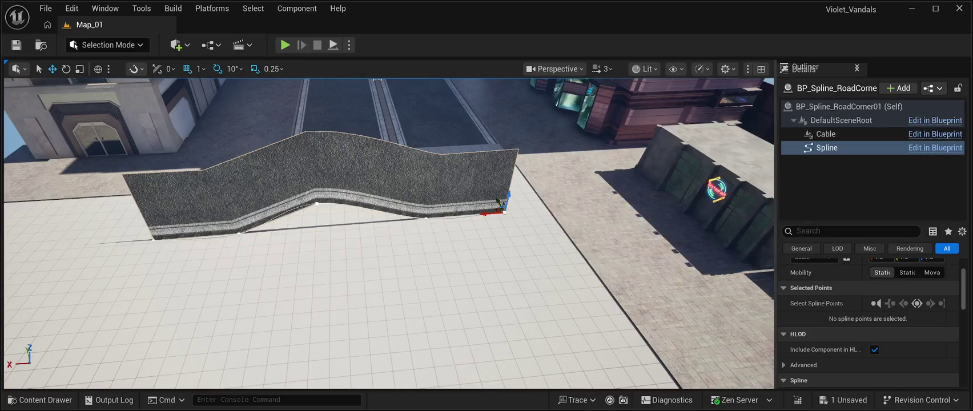
{"action": "left_click", "coordinate": [849, 106]}
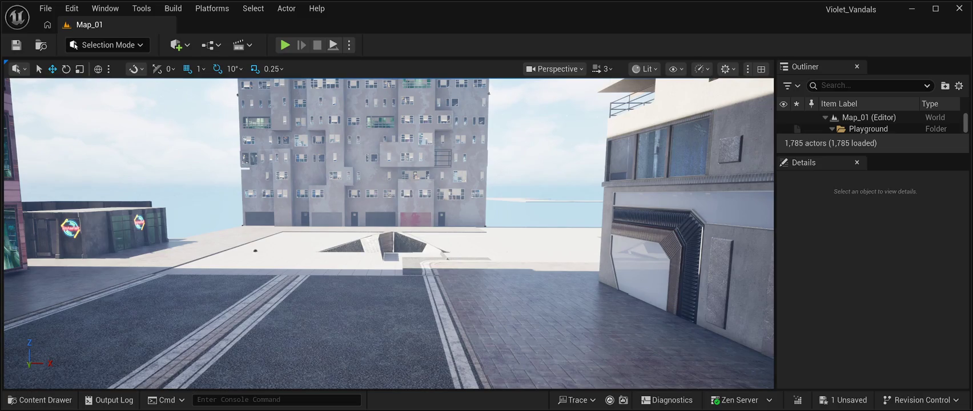
- Select the road corner actor and raise its Location Z from 7.0 to 501.0
{"action": "key", "text": "w"}
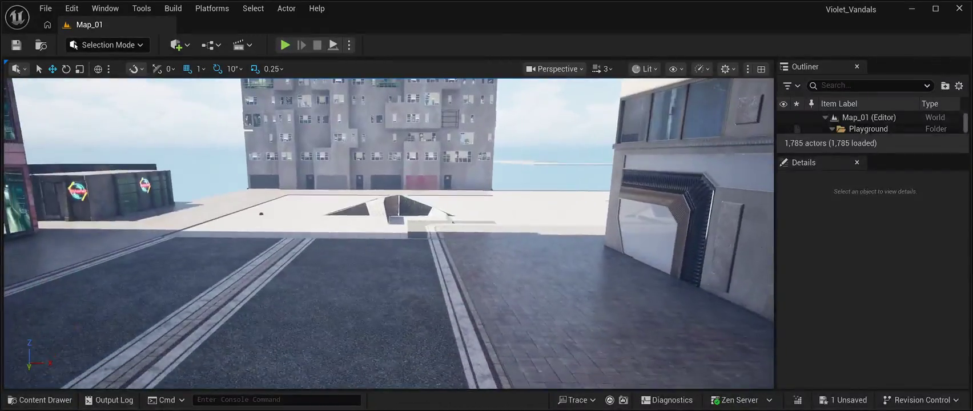
{"action": "key", "text": "w"}
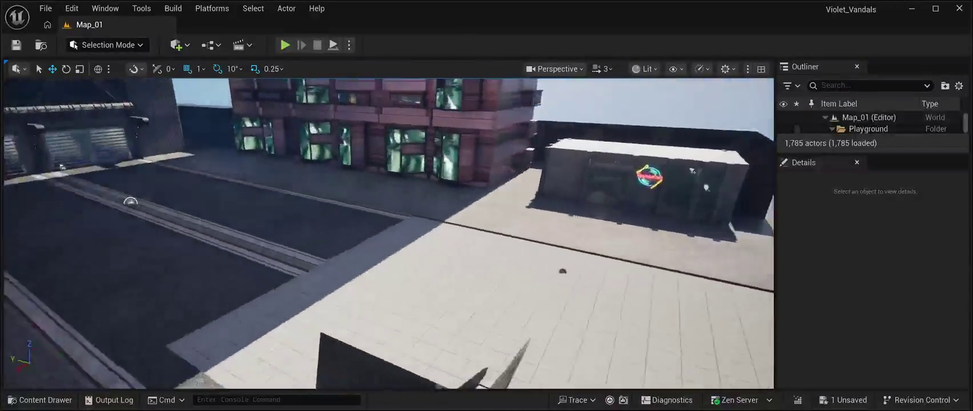
{"action": "key", "text": "w"}
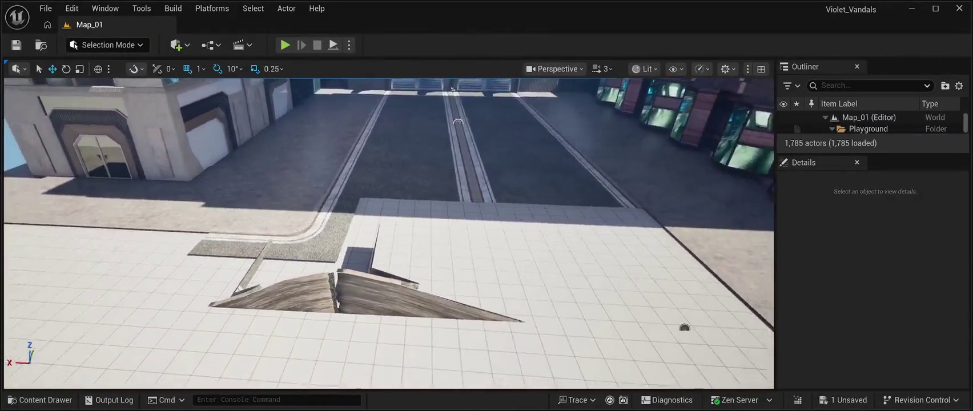
{"action": "left_click", "coordinate": [660, 318]}
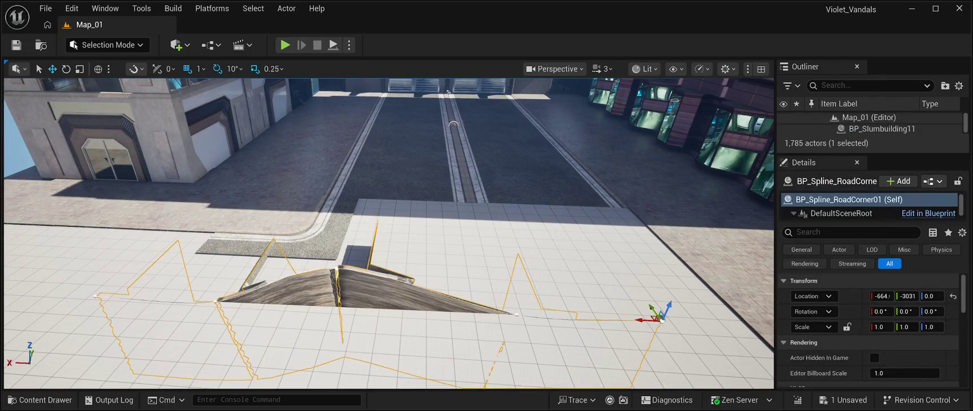
{"action": "key", "text": "f"}
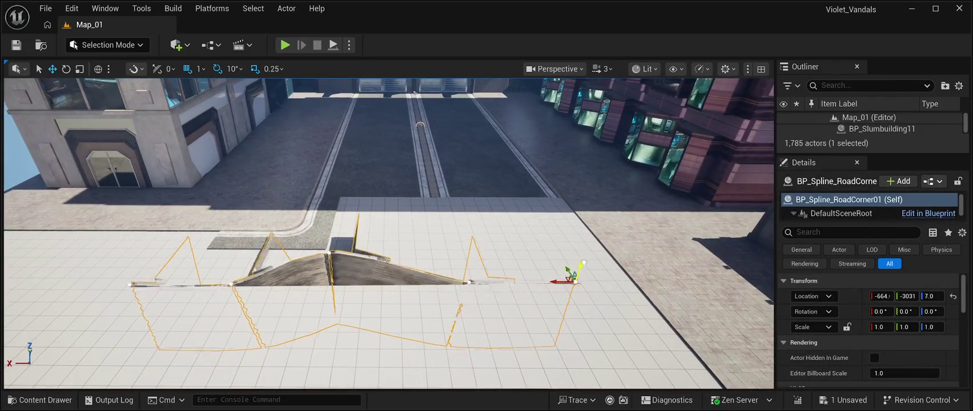
{"action": "left_click_drag", "start_coordinate": [583, 263], "coordinate": [583, 171]}
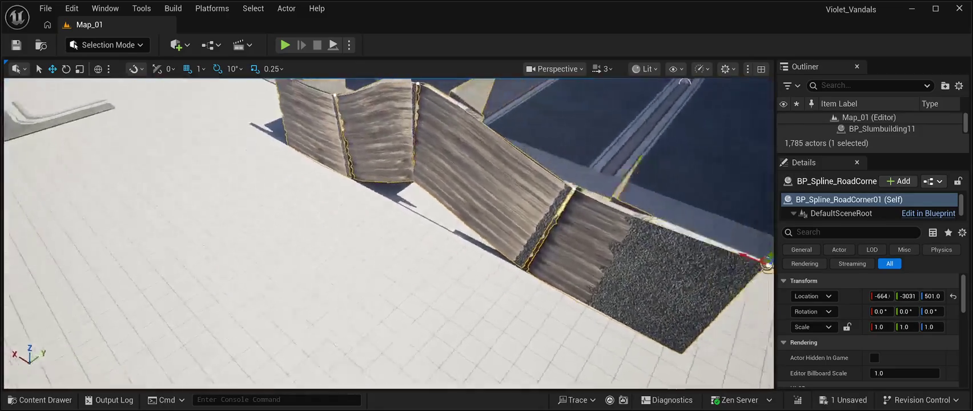
{"action": "key", "text": "f"}
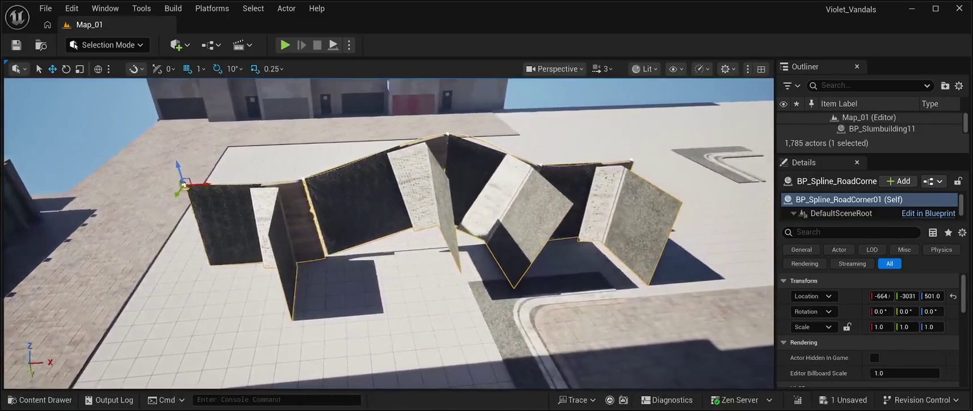
{"action": "key", "text": "f"}
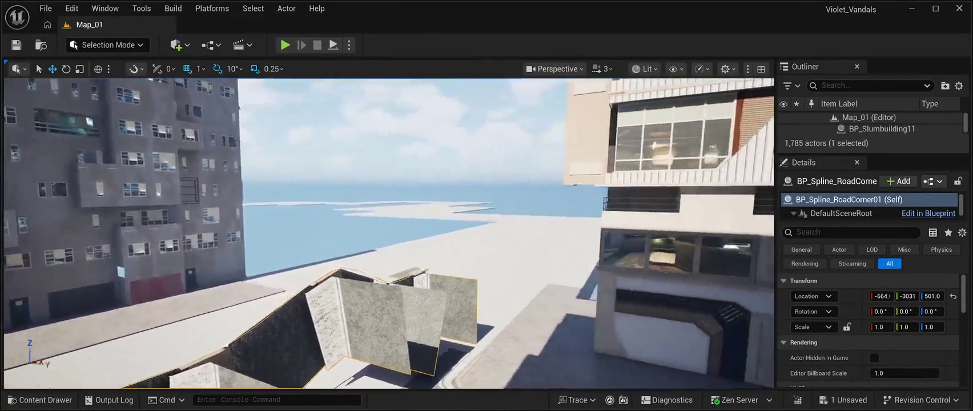
{"action": "key", "text": "f"}
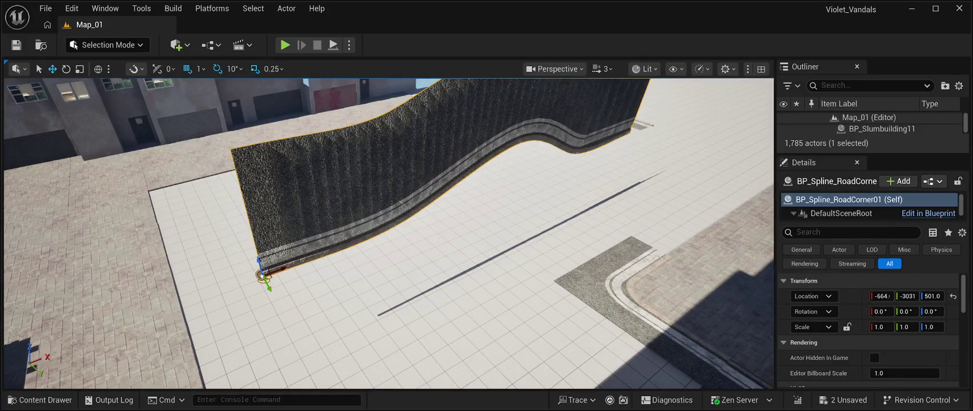
{"action": "key", "text": "f"}
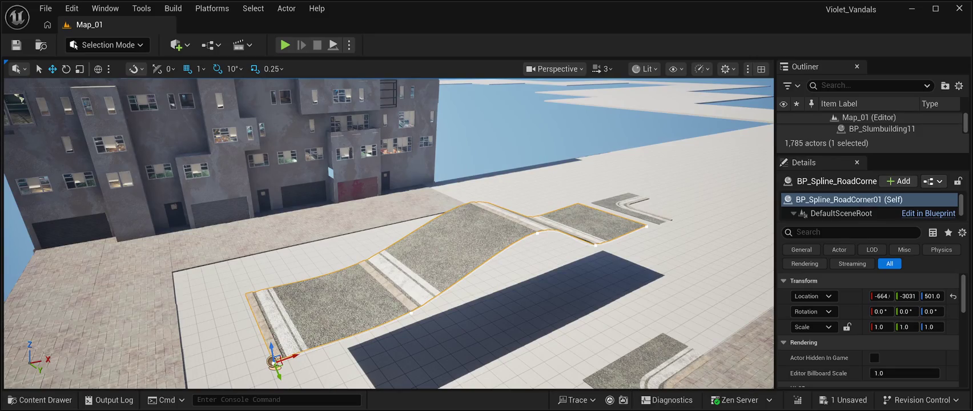
- Frame the road strip and drop it with End from Z 501.0 to 329.0
{"action": "key", "text": "w"}
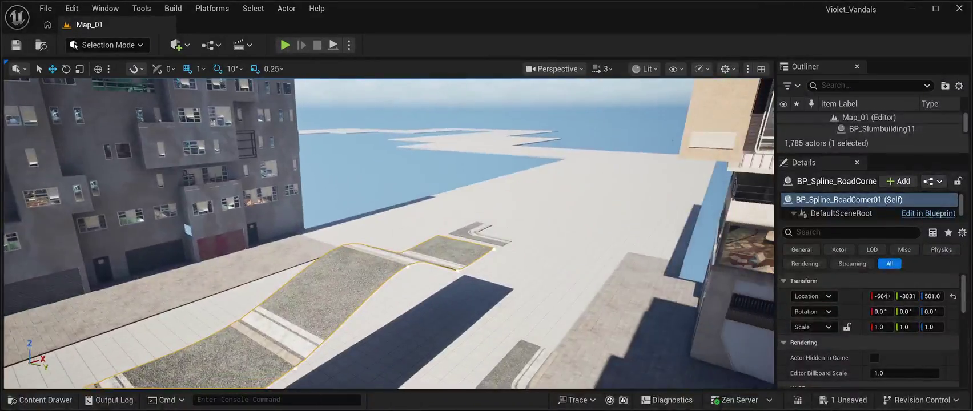
{"action": "key", "text": "w"}
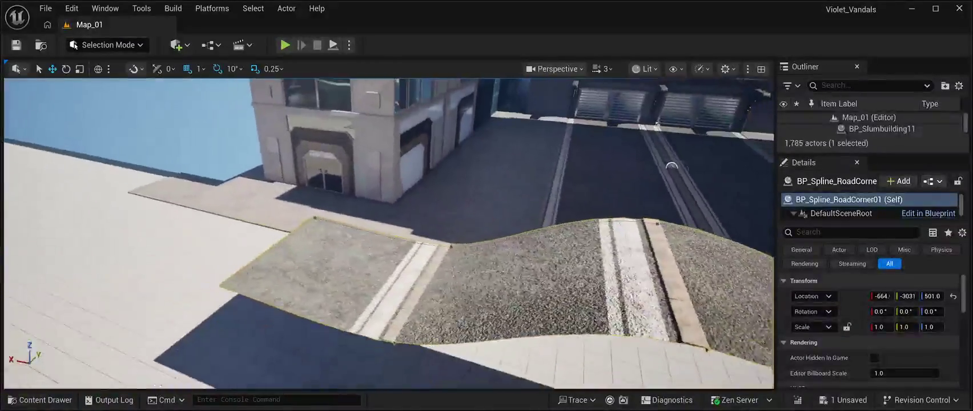
{"action": "key", "text": "w"}
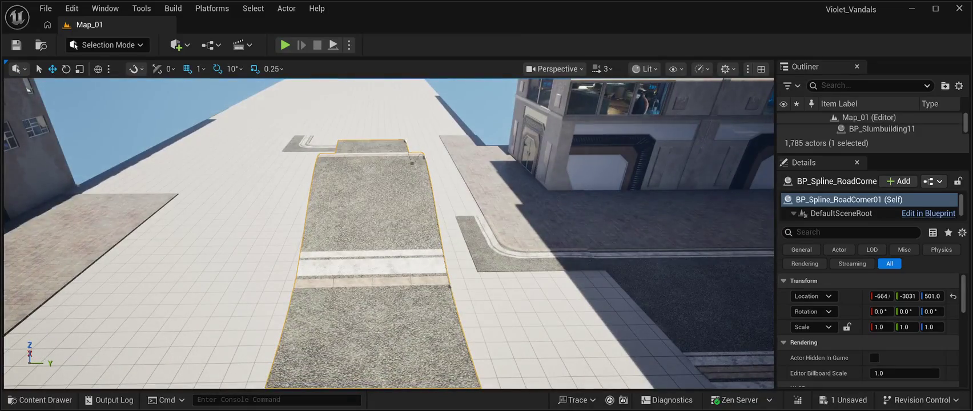
{"action": "key", "text": "f"}
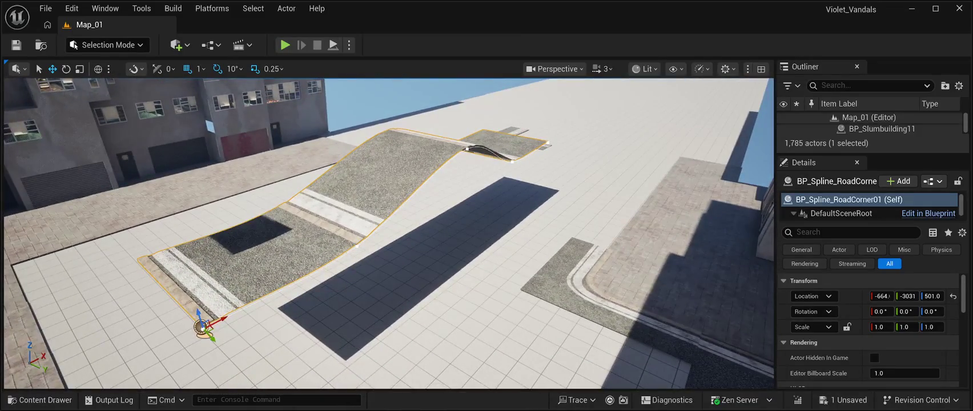
{"action": "key", "text": "End"}
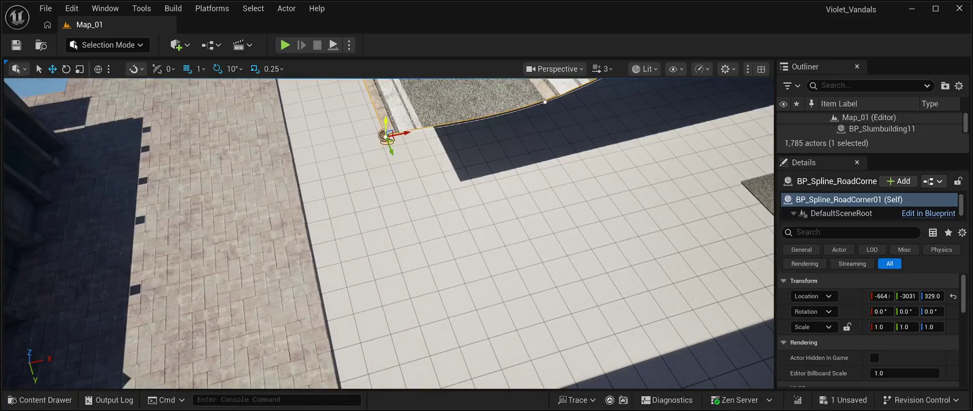
- Drop the road strip again with End so it rests at Z 9.0
{"action": "key", "text": "End"}
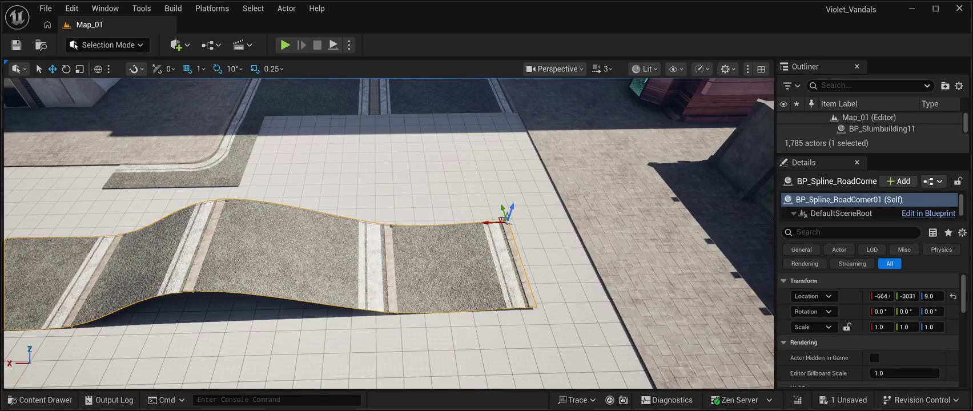
{"action": "key", "text": "f"}
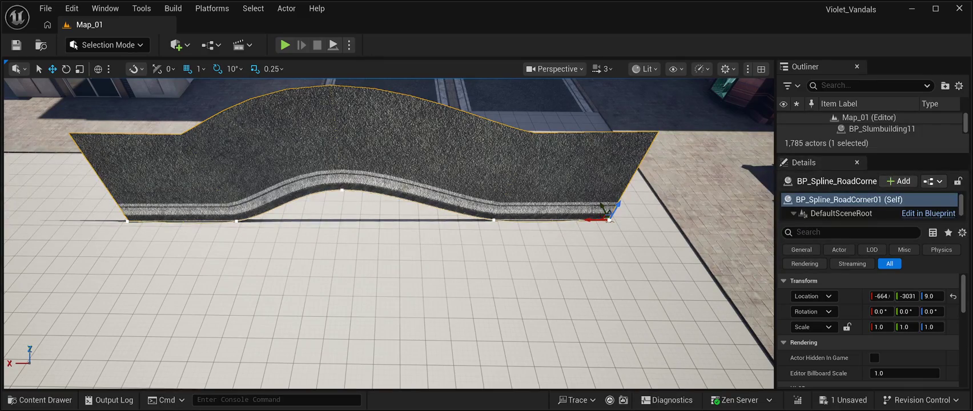
- Undo the spline edit that stood the road strip upright
{"action": "key", "text": "ctrl+z"}
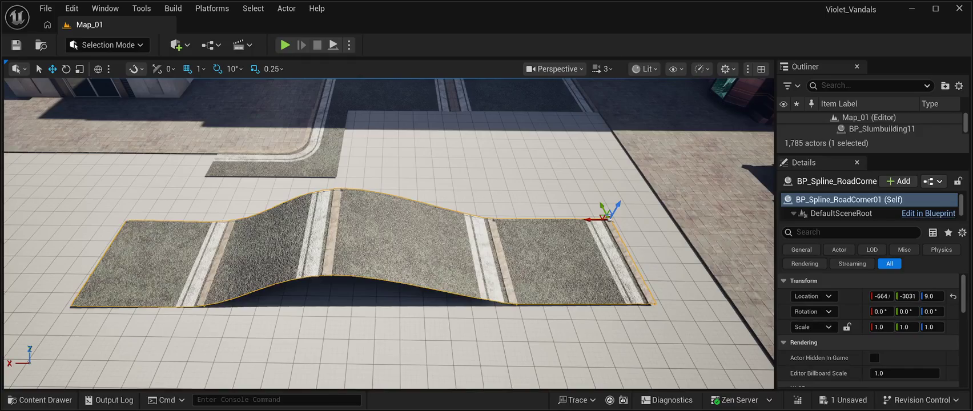
{"action": "scroll", "coordinate": [868, 320], "scroll_direction": "down", "scroll_amount": 1}
{"action": "scroll", "coordinate": [868, 331], "scroll_direction": "down", "scroll_amount": 2}
{"action": "left_click", "coordinate": [799, 232]}
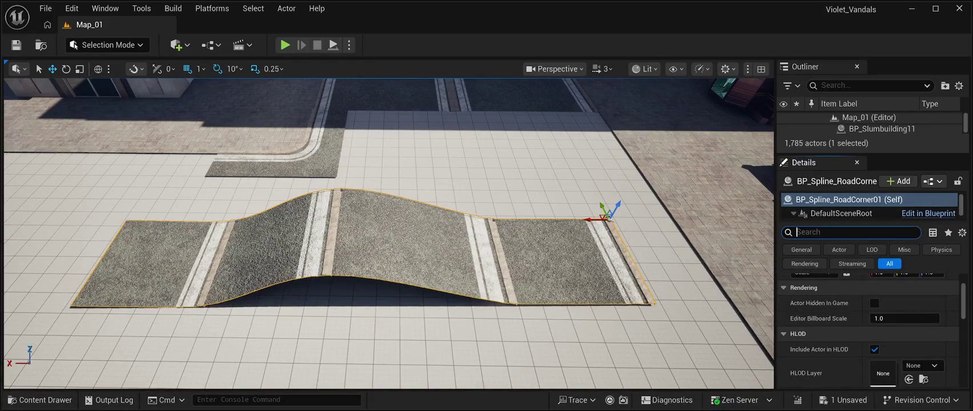
{"action": "type", "text": "spline"}
{"action": "key", "text": "BackSpace"}
{"action": "key", "text": "BackSpace"}
{"action": "key", "text": "BackSpace"}
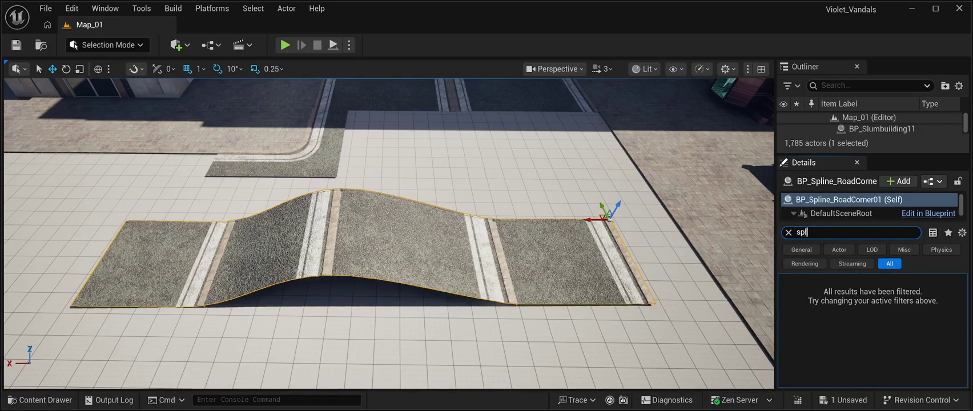
{"action": "type", "text": "rotation"}
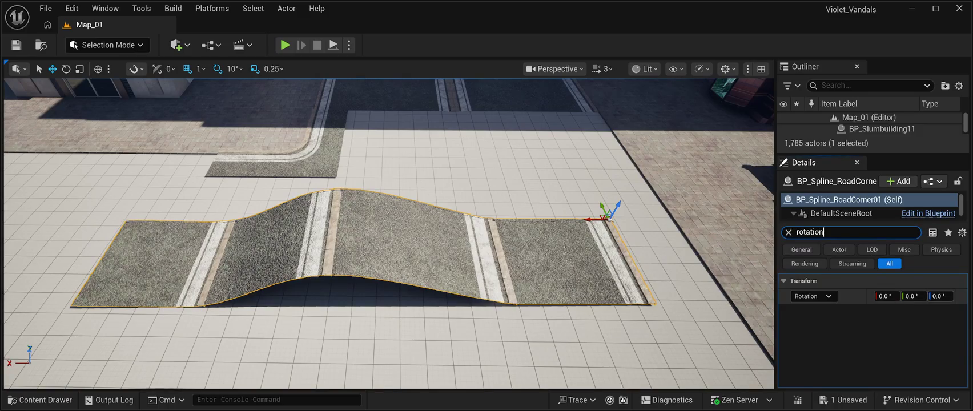
{"action": "mouse_move", "coordinate": [941, 295]}
{"action": "left_mouse_down"}
{"action": "mouse_move", "coordinate": [931, 296]}
{"action": "mouse_move", "coordinate": [945, 296]}
{"action": "left_mouse_up"}
{"action": "left_click", "coordinate": [962, 297]}
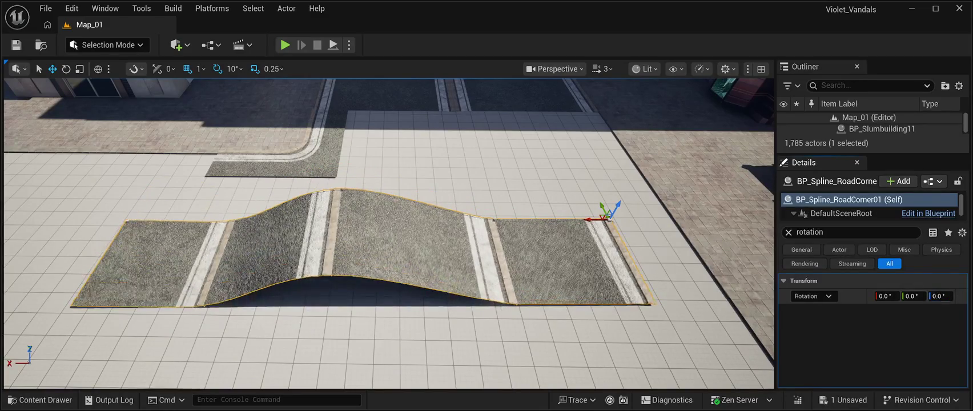
{"action": "left_click", "coordinate": [810, 232]}
{"action": "key", "text": "BackSpace"}
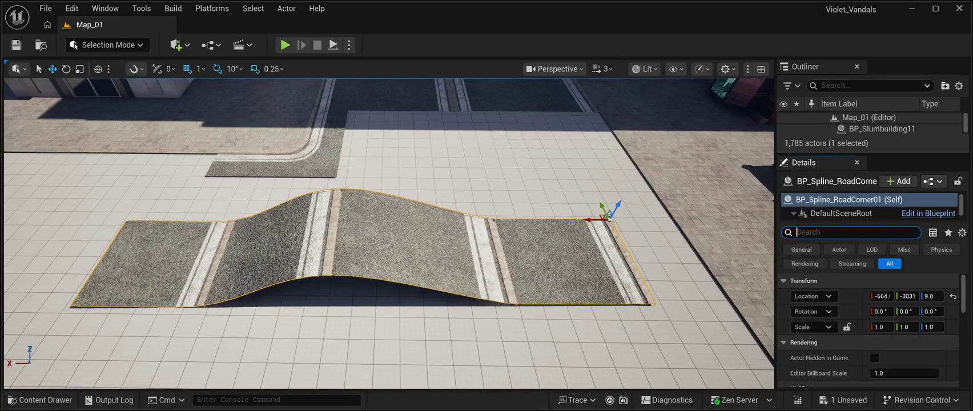
{"action": "key", "text": "Escape"}
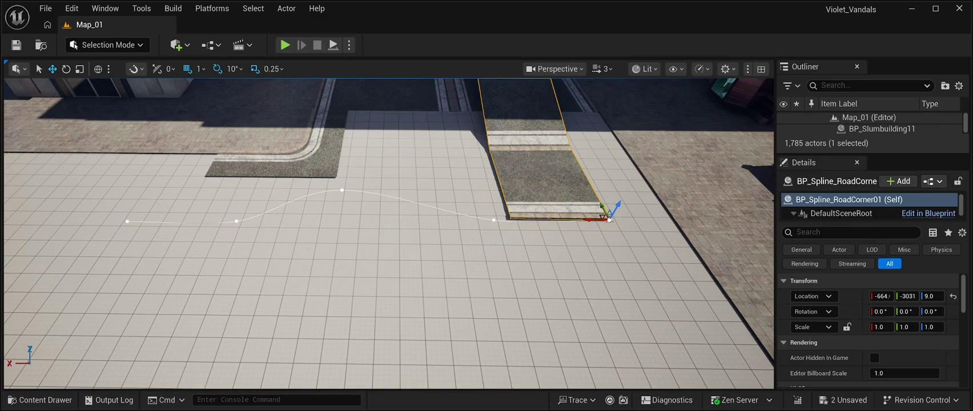
{"action": "mouse_move", "coordinate": [388, 234]}
{"action": "left_mouse_down"}
{"action": "mouse_move", "coordinate": [388, 188]}
{"action": "mouse_move", "coordinate": [388, 261]}
{"action": "left_mouse_up"}
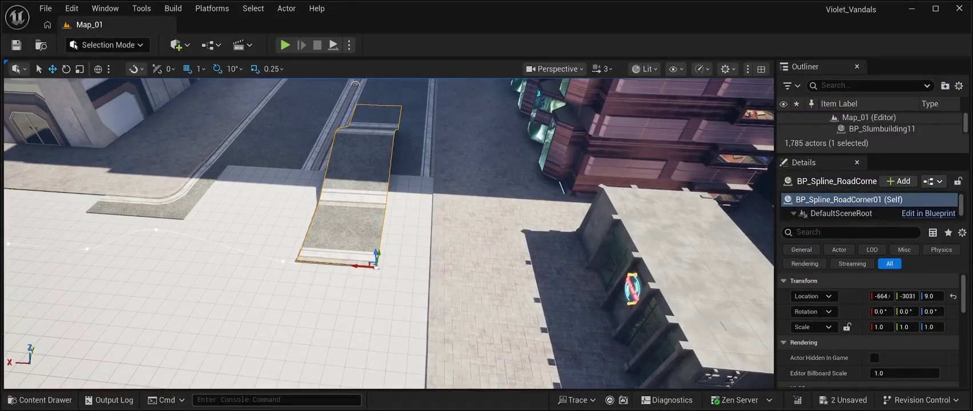